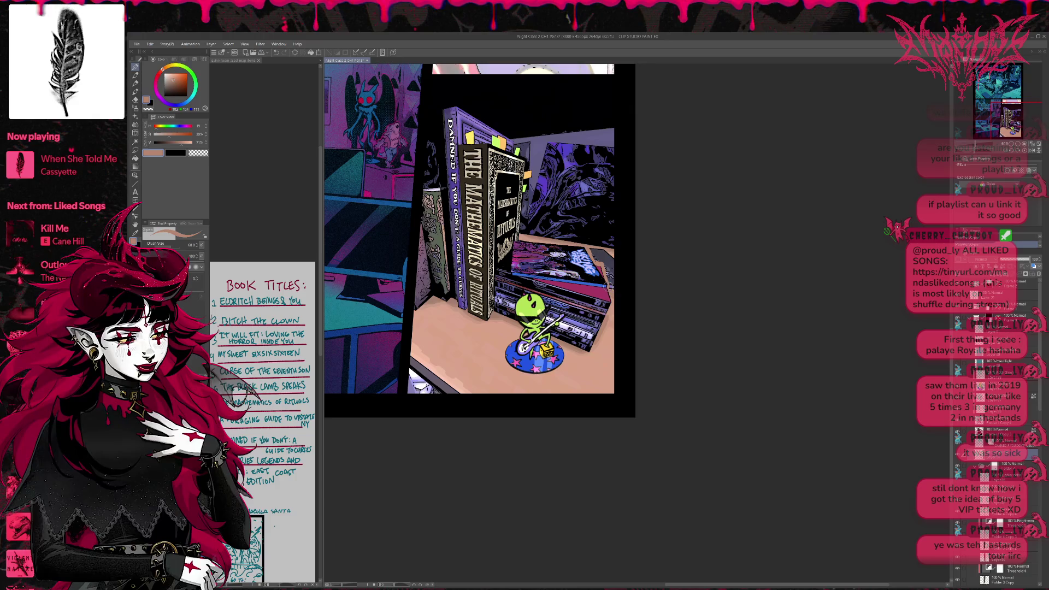
Dab a short light peach stroke beside the book cover's right edge, then reframe the view
{"action": "left_click_drag", "start_coordinate": [601, 258], "coordinate": [611, 258]}
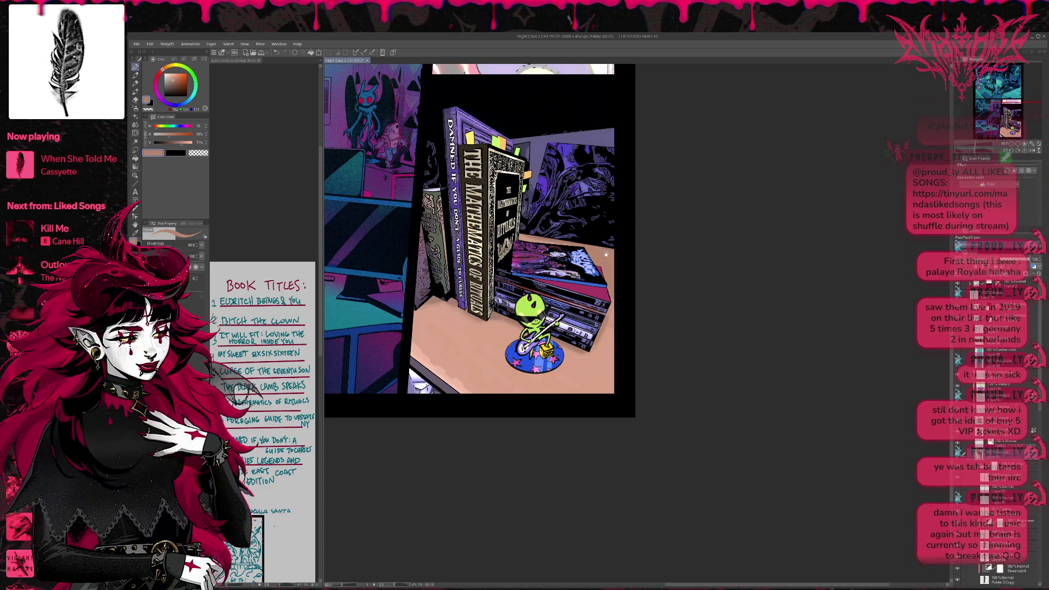
{"action": "left_click_drag", "start_coordinate": [620, 262], "coordinate": [632, 270]}
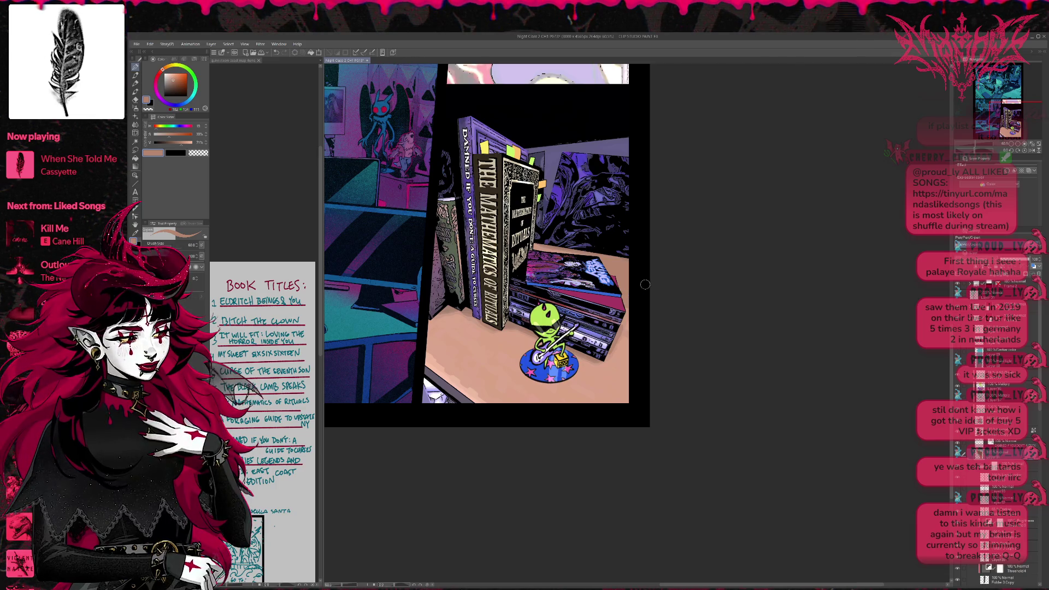
{"action": "scroll", "coordinate": [639, 289], "scroll_direction": "up", "scroll_amount": 2}
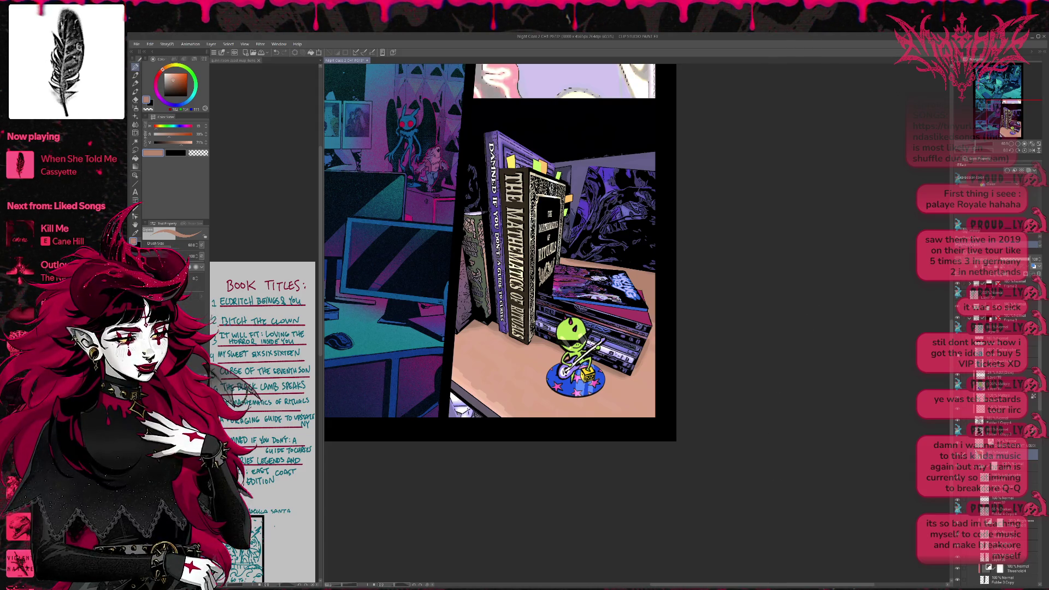
{"action": "key", "text": "ctrl+z"}
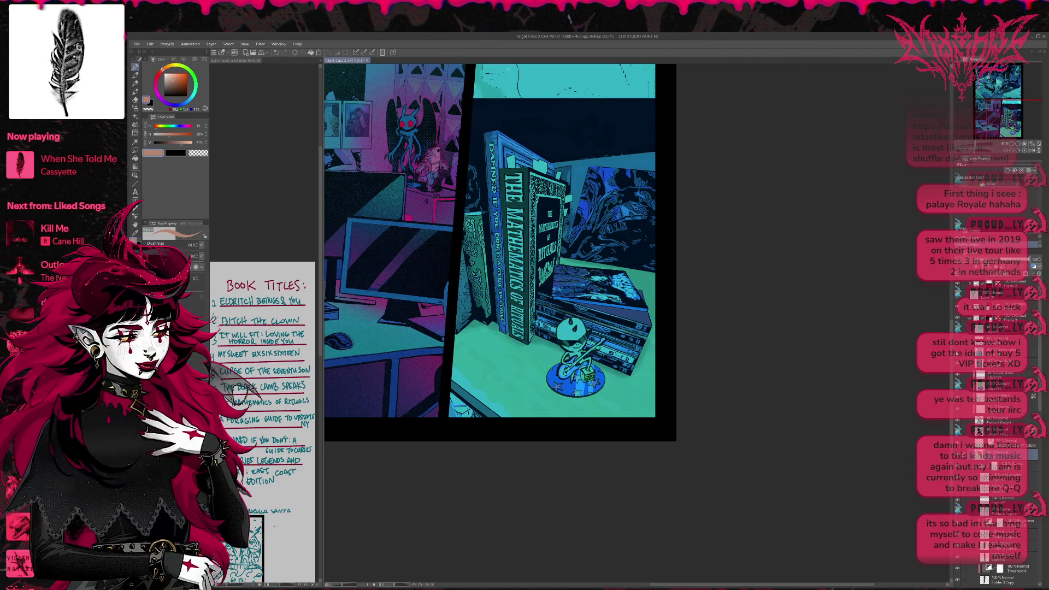
{"action": "key", "text": "ctrl+z"}
{"action": "key", "text": "ctrl+y"}
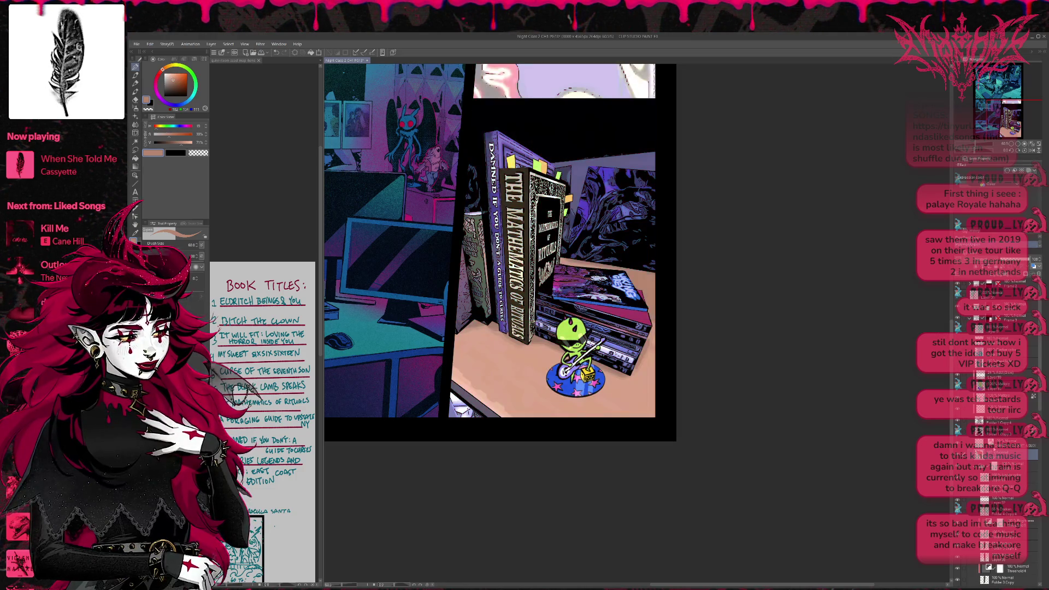
Sample several tones along the green book spine, settling on a muted green
{"action": "left_click", "coordinate": [475, 256], "text": "alt"}
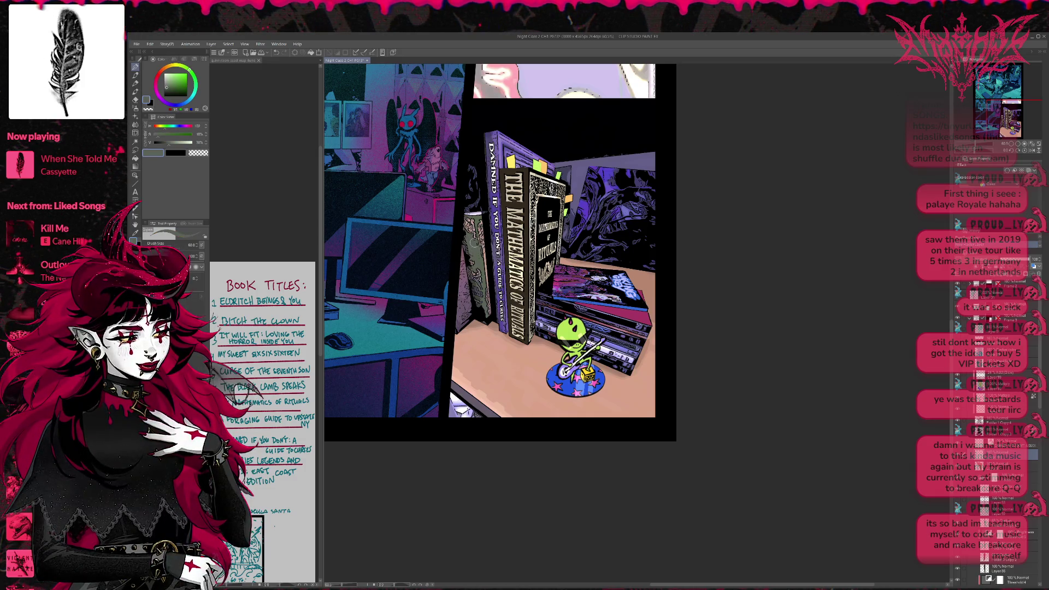
{"action": "left_click", "coordinate": [470, 253], "text": "alt"}
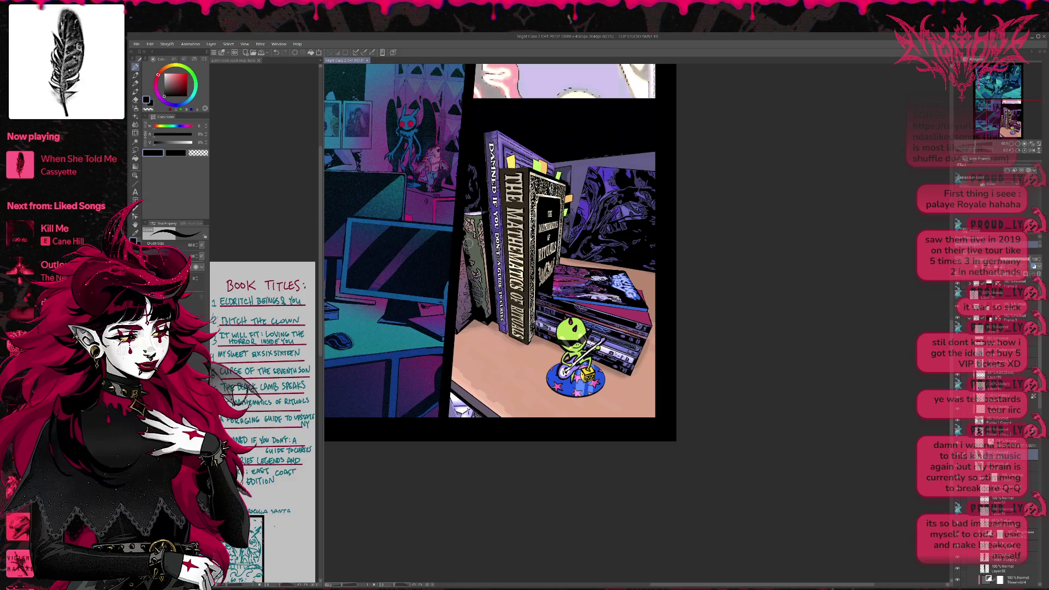
{"action": "left_click", "coordinate": [473, 267], "text": "alt"}
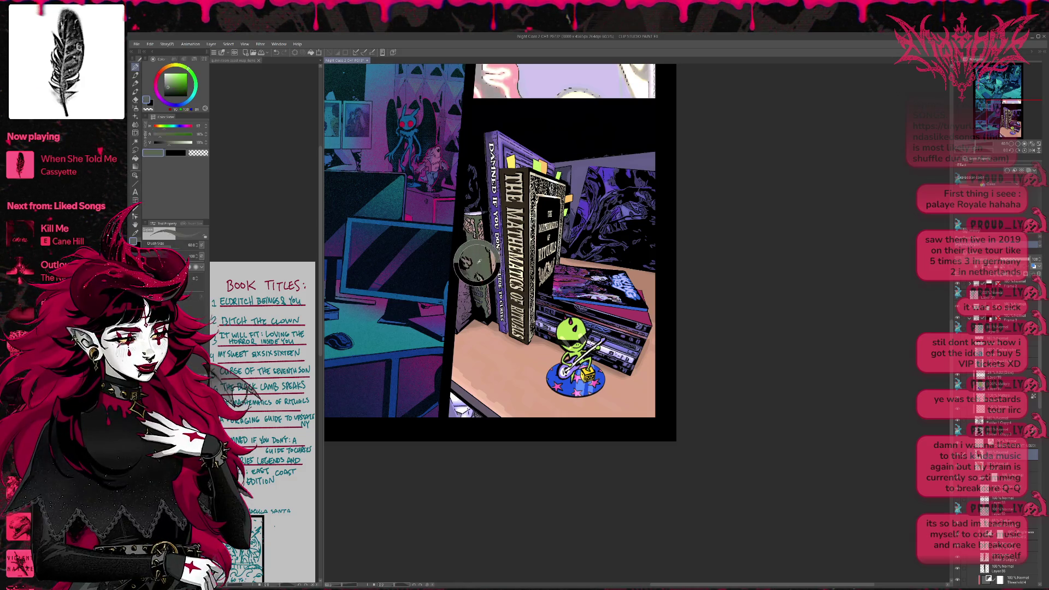
{"action": "left_click", "coordinate": [475, 290], "text": "alt"}
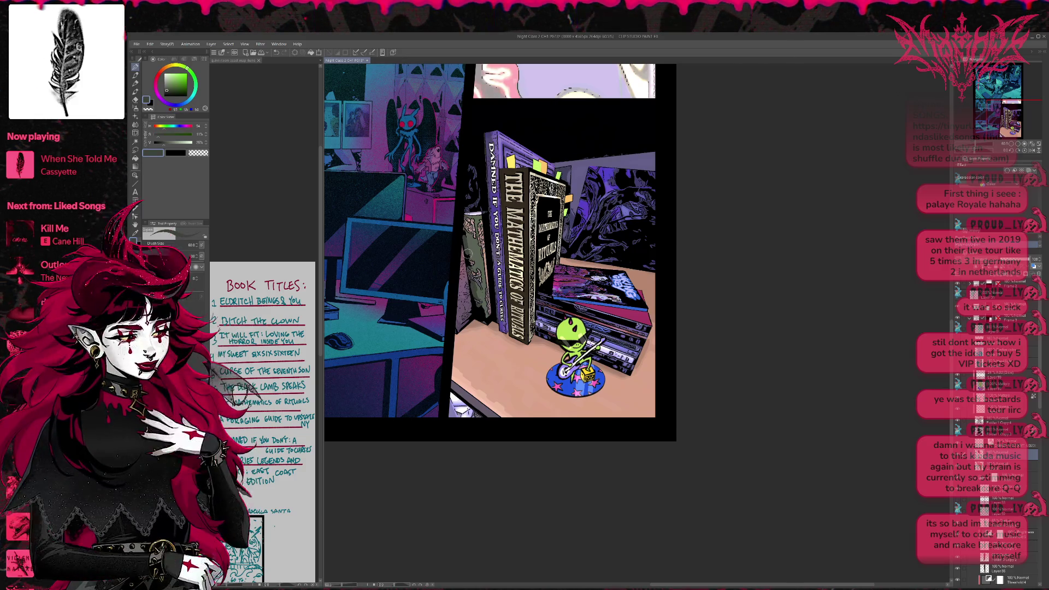
{"action": "left_click", "coordinate": [468, 245], "text": "alt"}
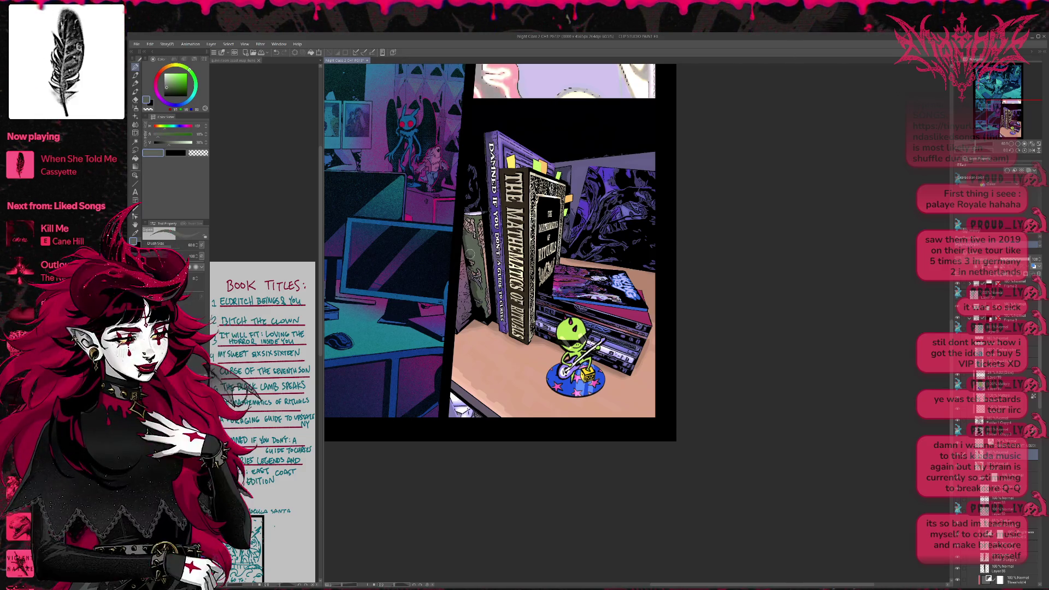
{"action": "left_click", "coordinate": [478, 293], "text": "alt"}
{"action": "left_click", "coordinate": [482, 305], "text": "alt"}
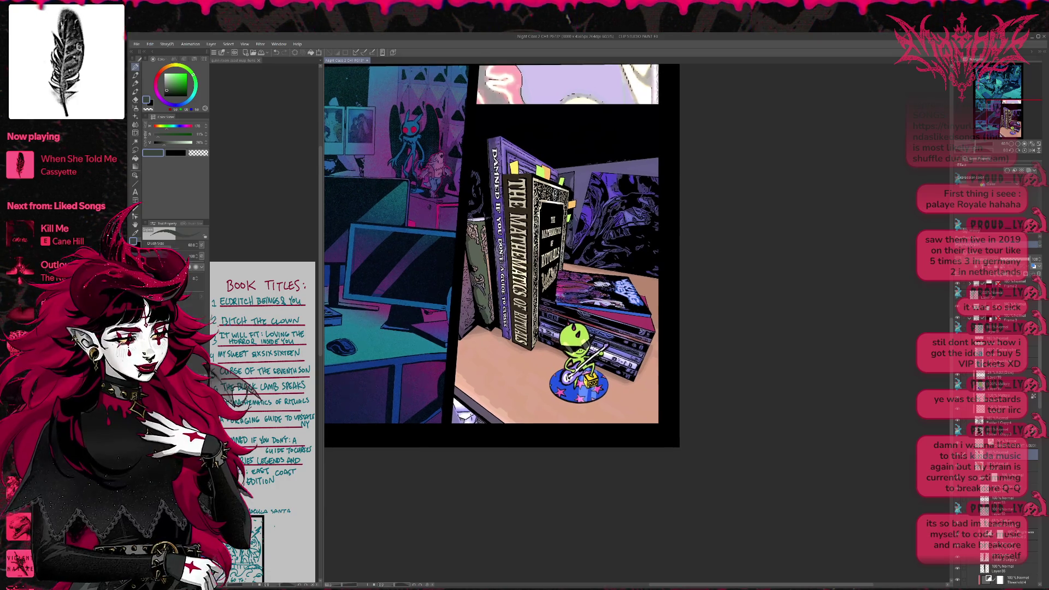
{"action": "left_click", "coordinate": [481, 292], "text": "alt"}
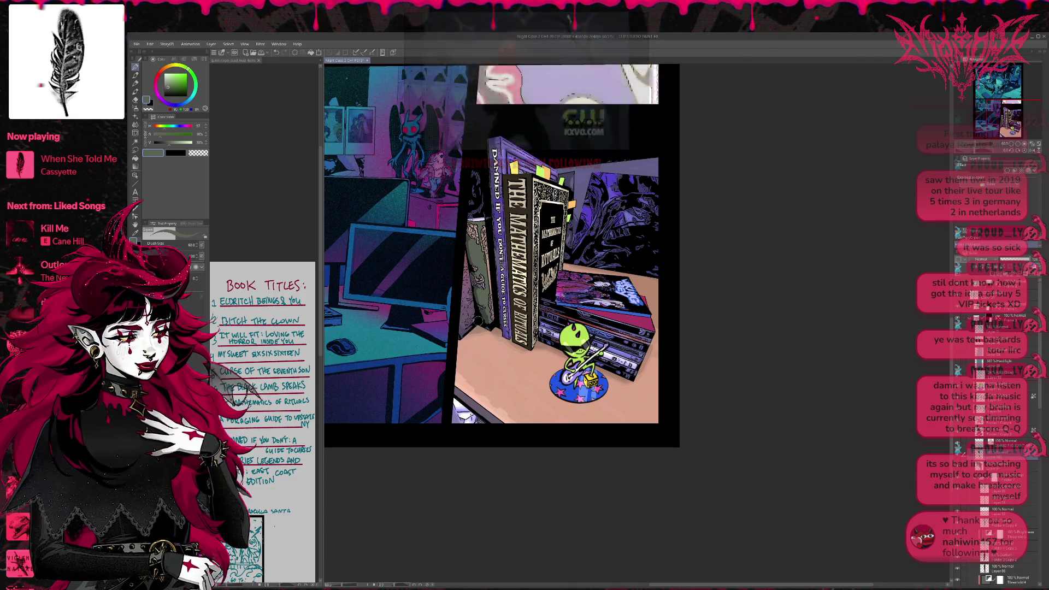
Type MYSTERIES on the desk beside the books, shrink it, and switch to a bold italic font
{"action": "scroll", "coordinate": [498, 322], "scroll_direction": "down", "scroll_amount": 1}
{"action": "scroll", "coordinate": [477, 240], "scroll_direction": "down", "scroll_amount": 1}
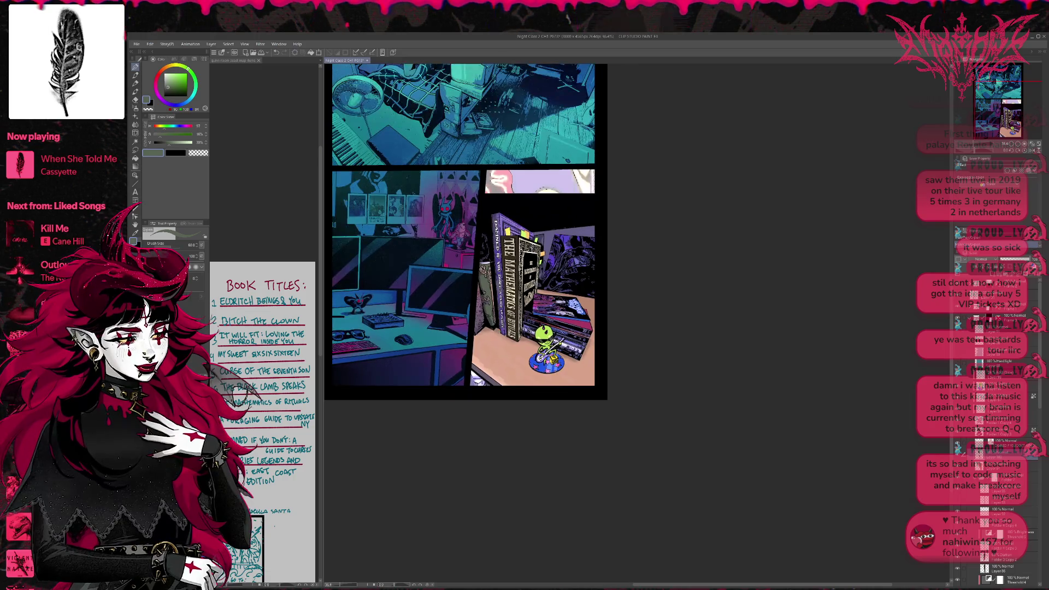
{"action": "scroll", "coordinate": [475, 287], "scroll_direction": "up", "scroll_amount": 4}
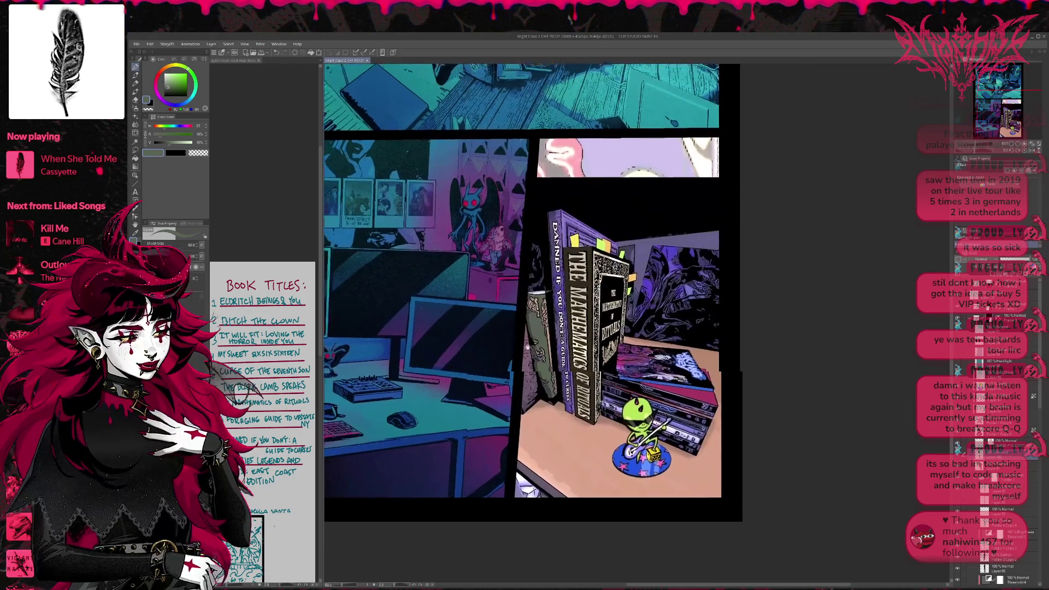
{"action": "key", "text": "t"}
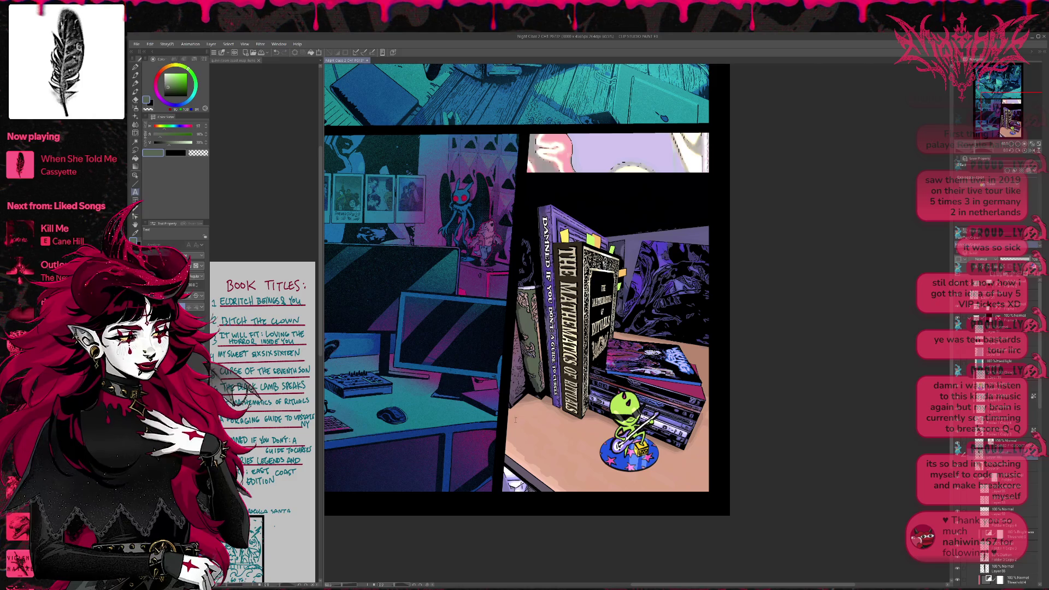
{"action": "left_click", "coordinate": [507, 461]}
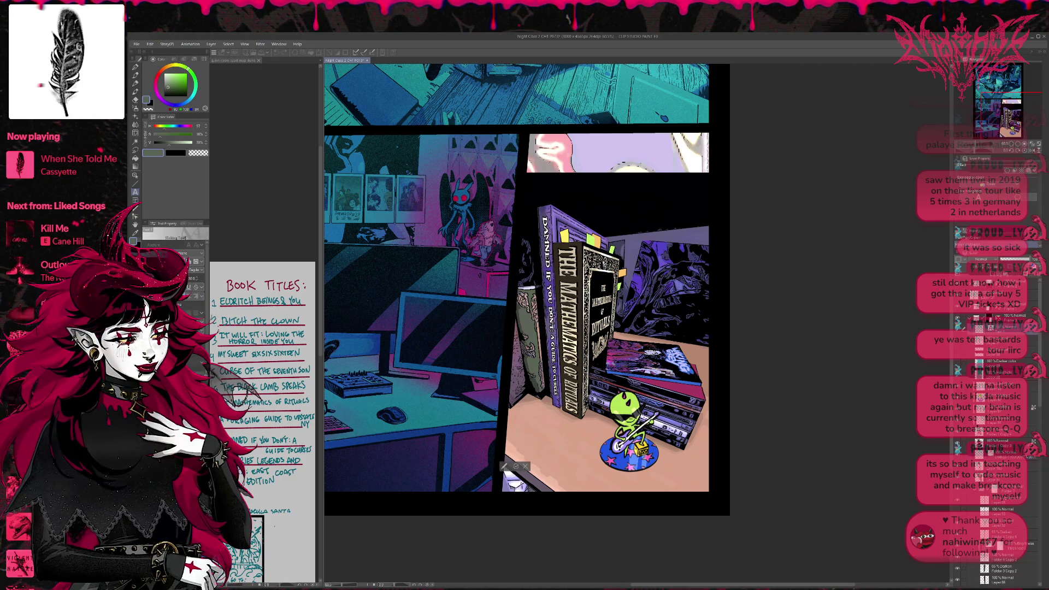
{"action": "type", "text": "MYS"}
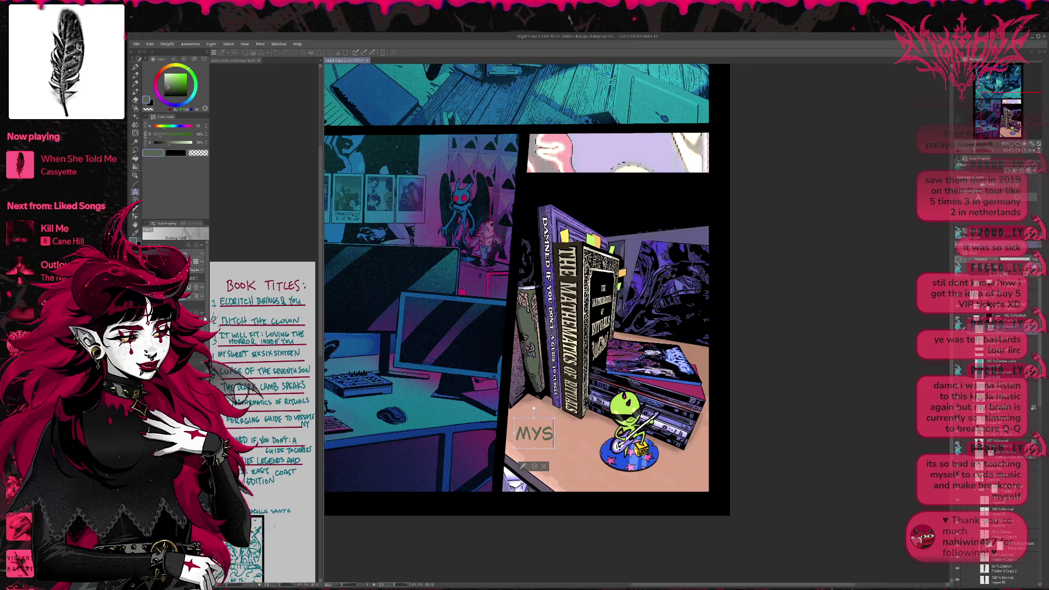
{"action": "type", "text": "TERIES"}
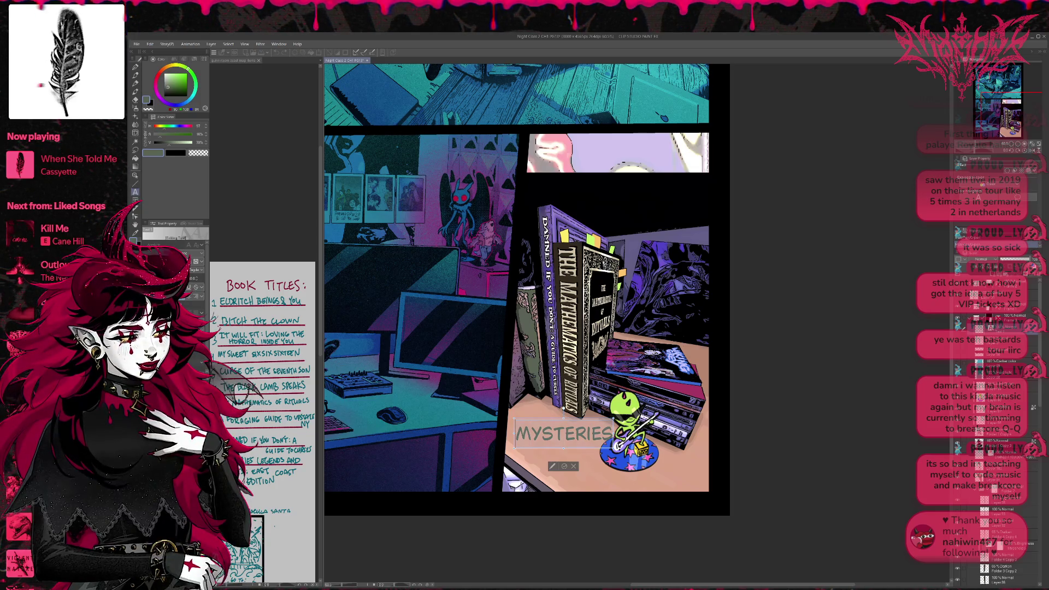
{"action": "key", "text": "ctrl+z"}
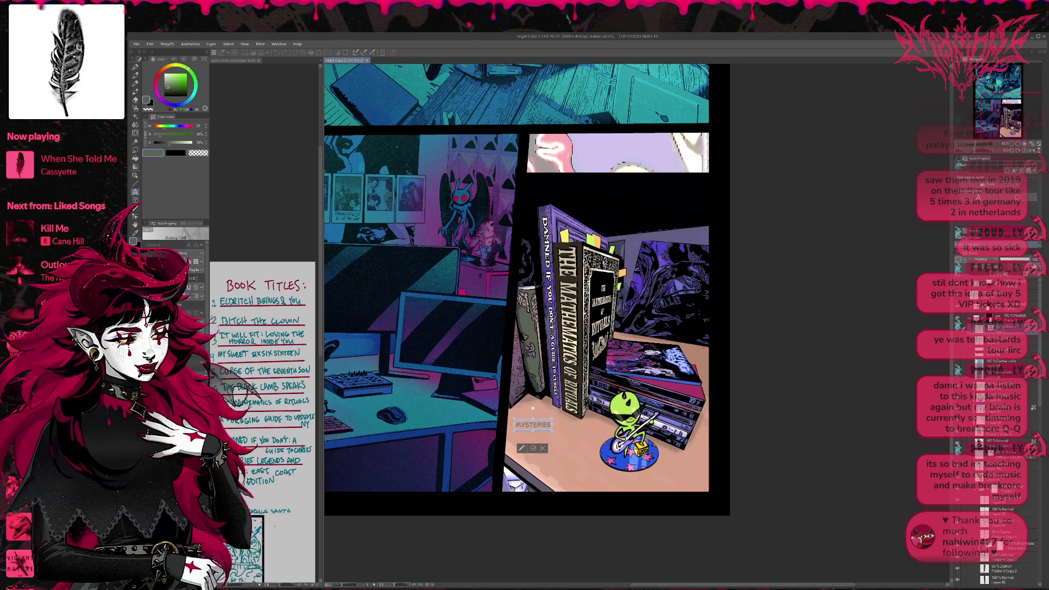
{"action": "left_click", "coordinate": [193, 305]}
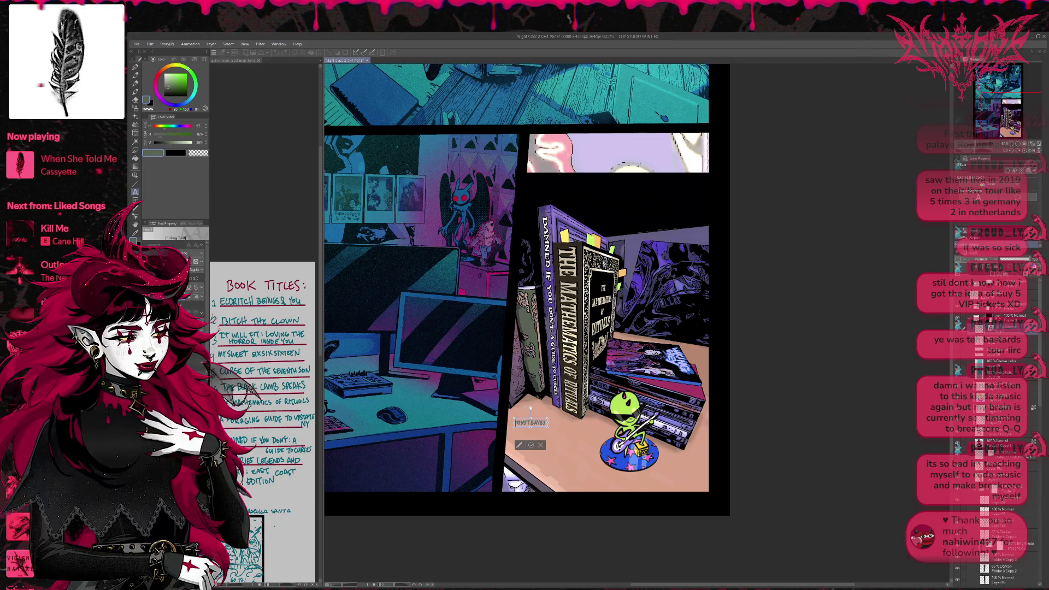
Cycle through fonts for MYSTERIES, settling on a thin serif capital font
{"action": "key", "text": "Down"}
{"action": "key", "text": "Down"}
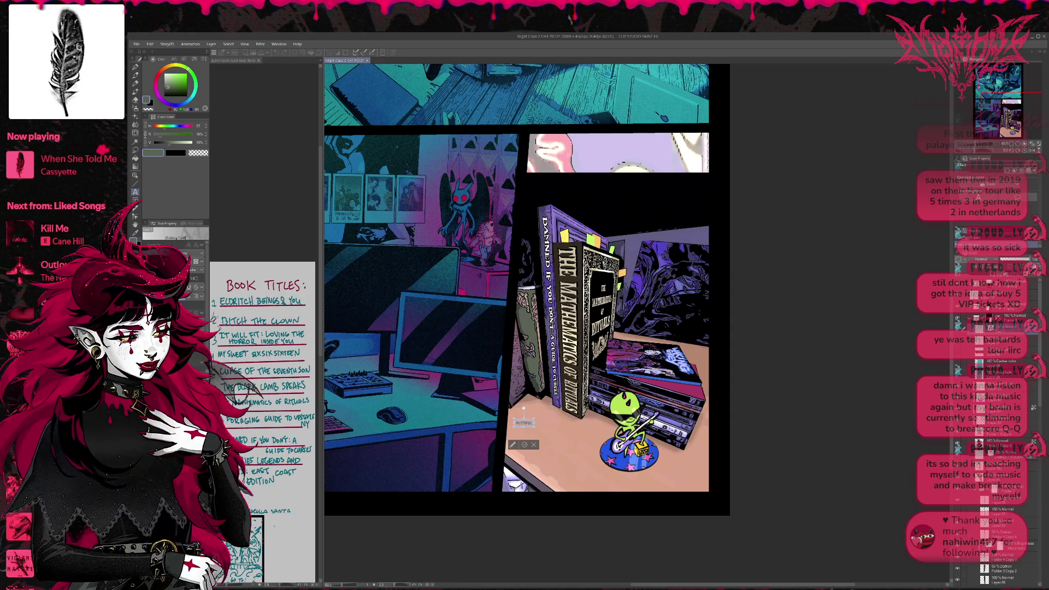
{"action": "key", "text": "Down"}
{"action": "key", "text": "Down"}
{"action": "key", "text": "Down"}
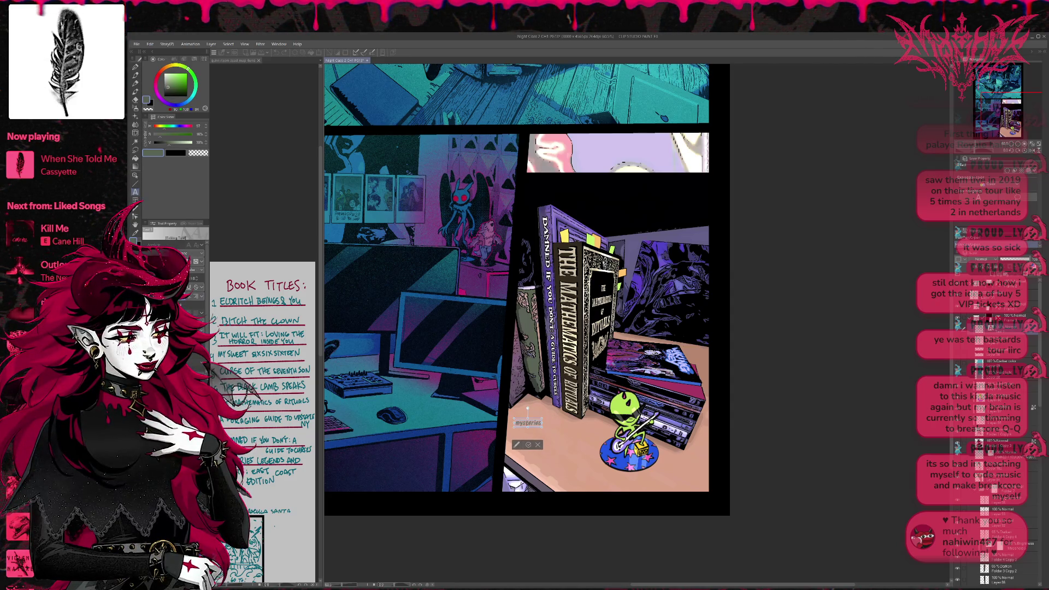
{"action": "key", "text": "Down"}
{"action": "key", "text": "Down"}
{"action": "key", "text": "Down"}
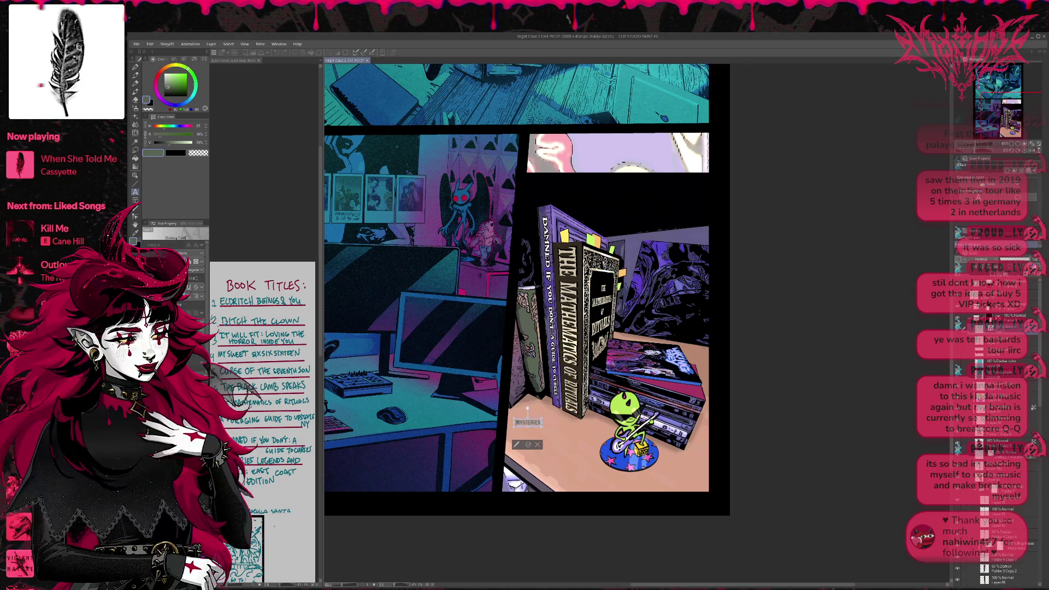
{"action": "key", "text": "Down"}
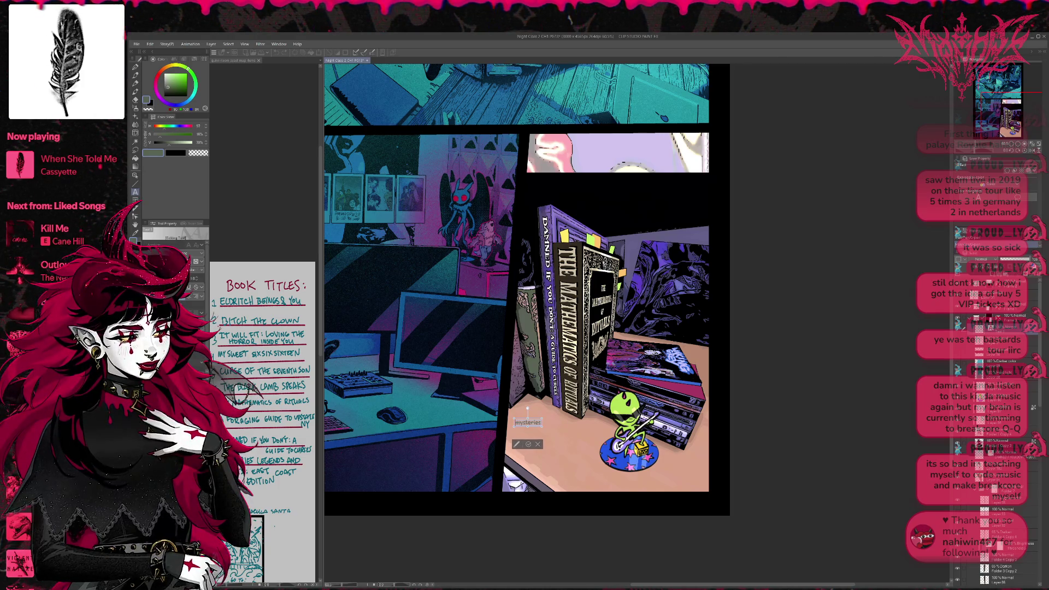
{"action": "key", "text": "Down"}
{"action": "key", "text": "Down"}
{"action": "key", "text": "Down"}
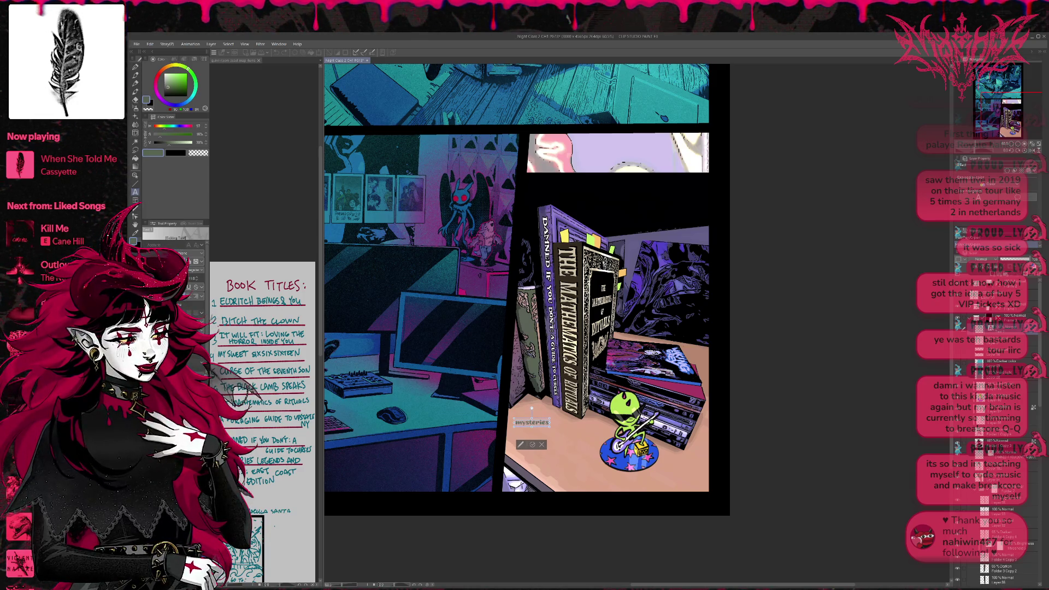
{"action": "key", "text": "Down"}
{"action": "key", "text": "Down"}
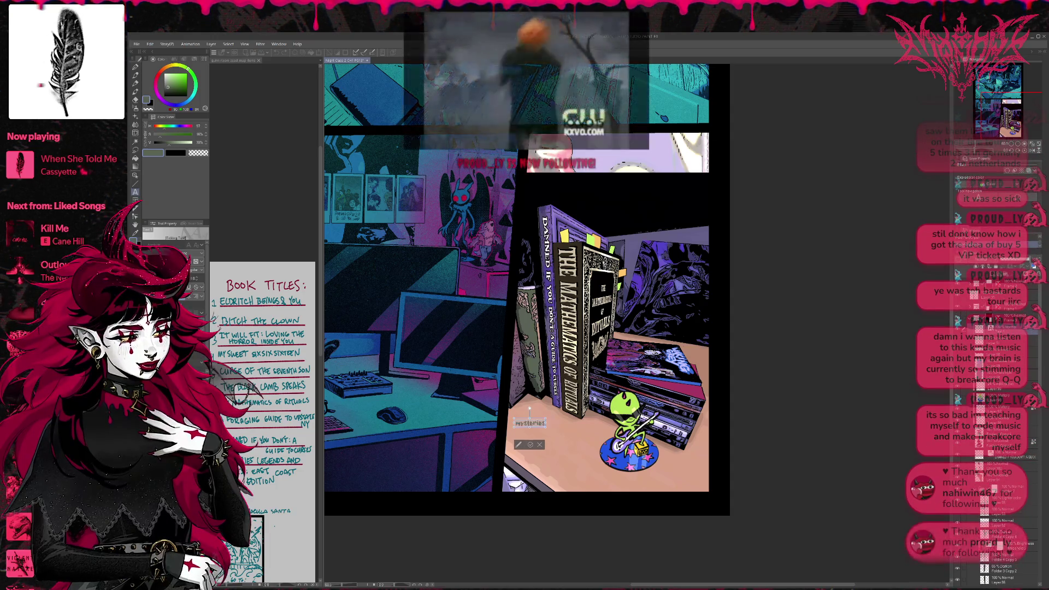
{"action": "key", "text": "Down"}
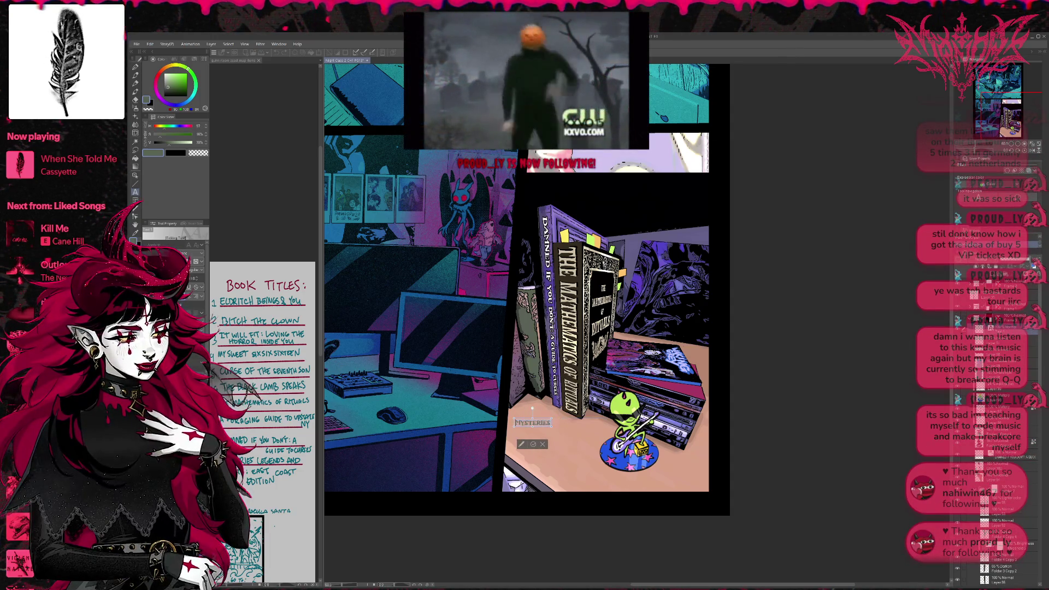
{"action": "key", "text": "Down"}
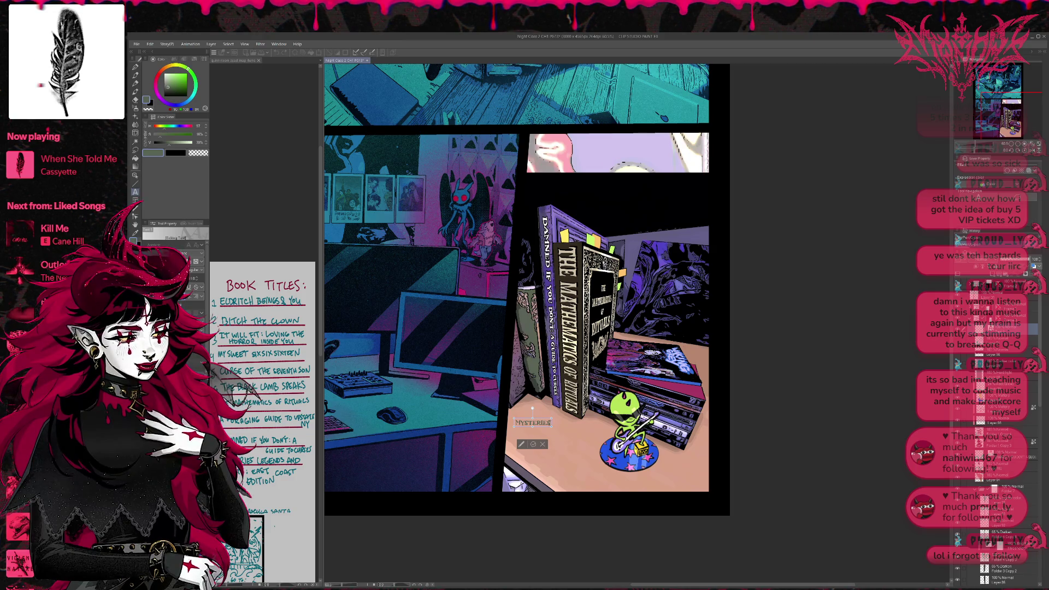
Extend the title to MYSTERIES / LEGENDS / AND CULTS and finish editing it
{"action": "key", "text": "Return"}
{"action": "type", "text": "LEGENDS"}
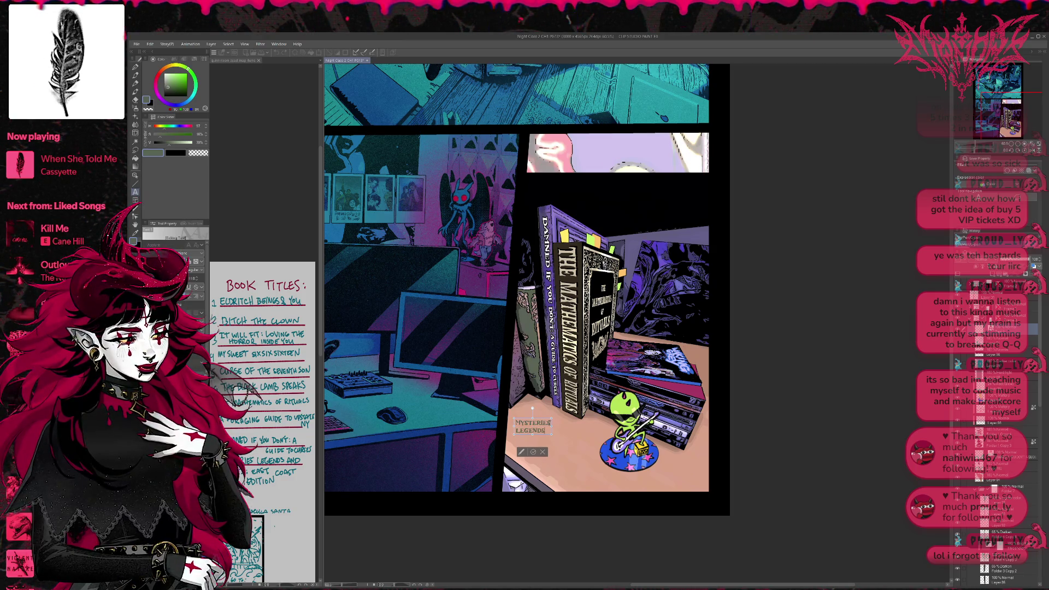
{"action": "type", "text": " AND"}
{"action": "key", "text": "Return"}
{"action": "type", "text": "CULTS"}
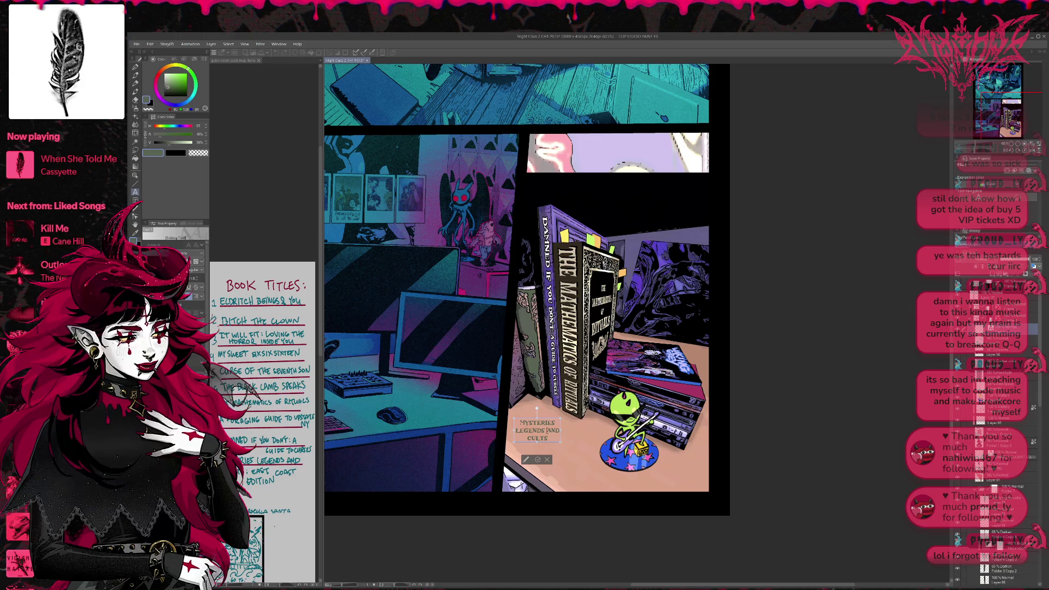
{"action": "key", "text": "Return"}
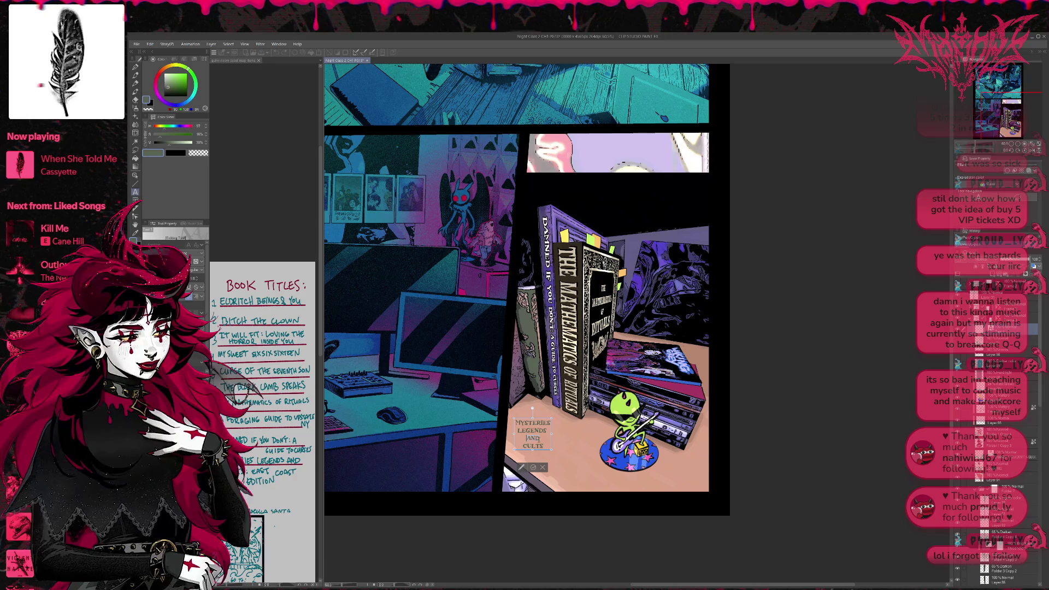
{"action": "key", "text": "BackSpace"}
{"action": "key", "text": "BackSpace"}
{"action": "key", "text": "BackSpace"}
{"action": "type", "text": "&"}
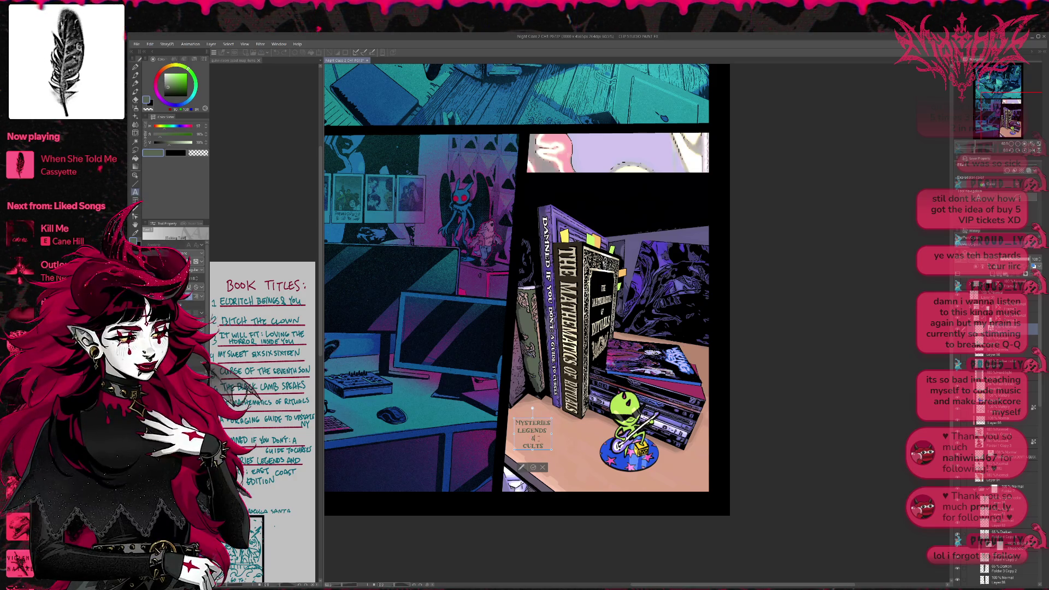
{"action": "key", "text": "BackSpace"}
{"action": "type", "text": "AND"}
{"action": "key", "text": "Delete"}
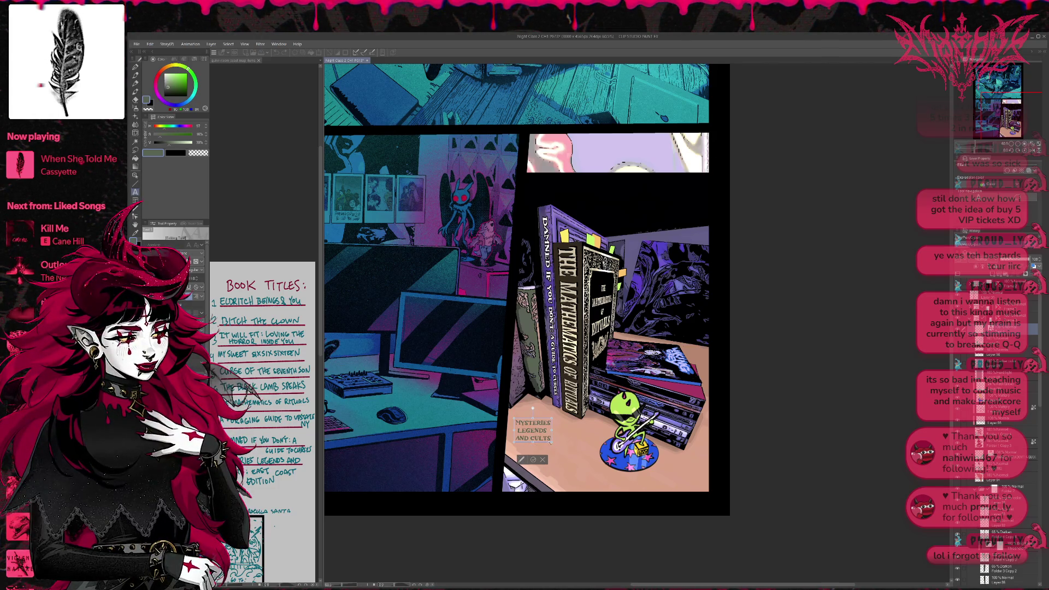
{"action": "key", "text": "Return"}
{"action": "key", "text": "Return"}
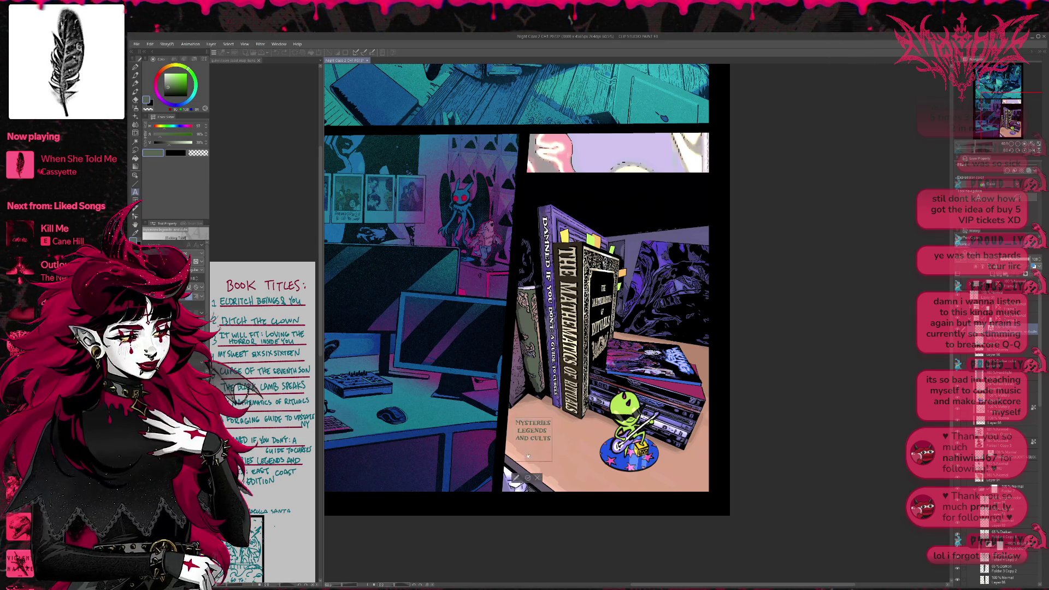
{"action": "left_click", "coordinate": [534, 479]}
Add a three-line EAST COAST EDITION text box below the title
{"action": "left_click", "coordinate": [550, 459]}
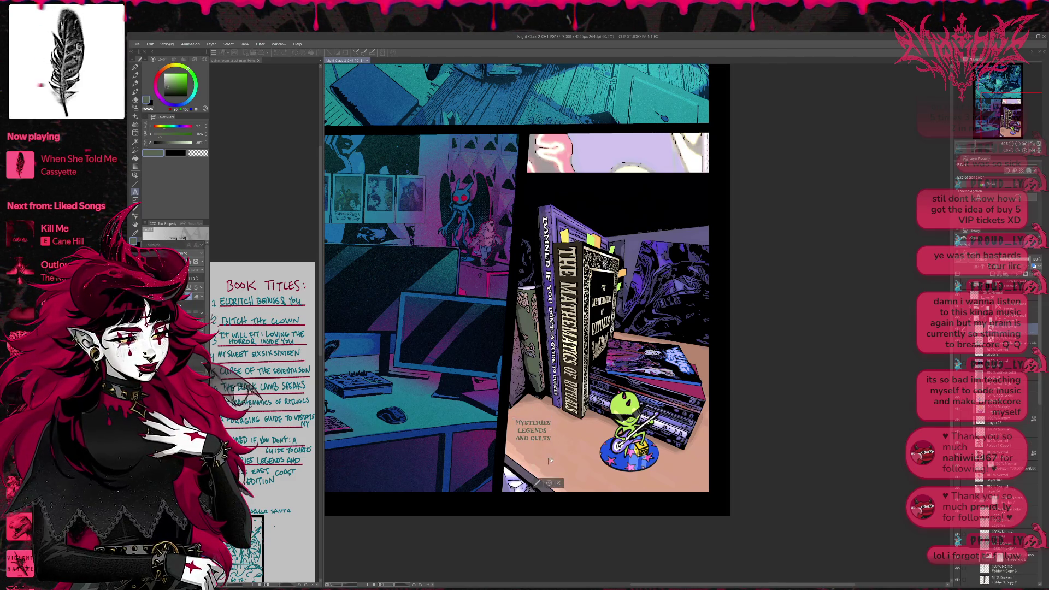
{"action": "type", "text": "EAST"}
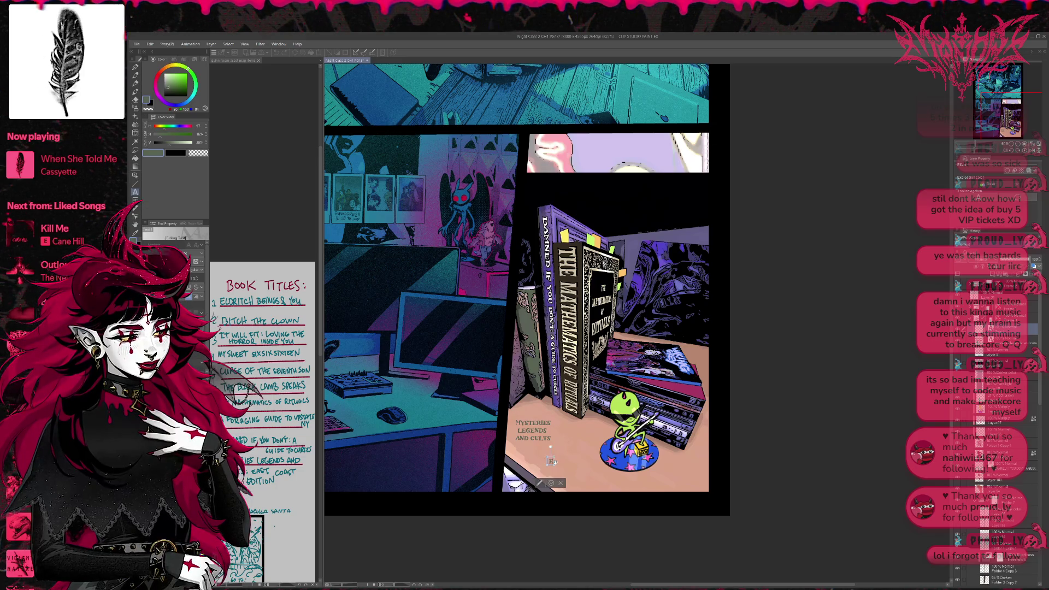
{"action": "key", "text": "Return"}
{"action": "type", "text": "COAST"}
{"action": "key", "text": "Return"}
{"action": "type", "text": "EDIT"}
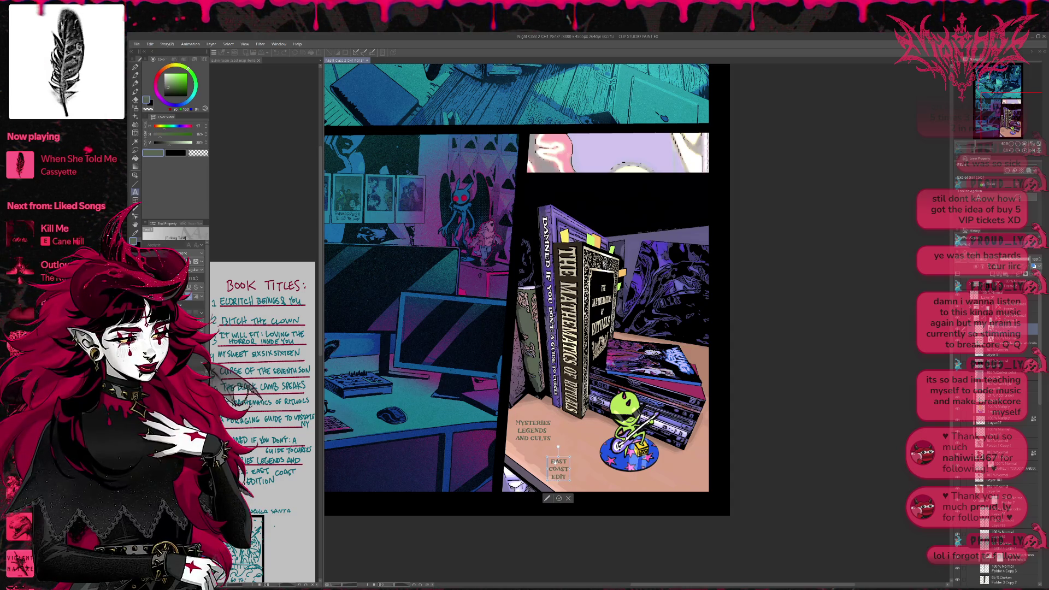
{"action": "type", "text": "ION"}
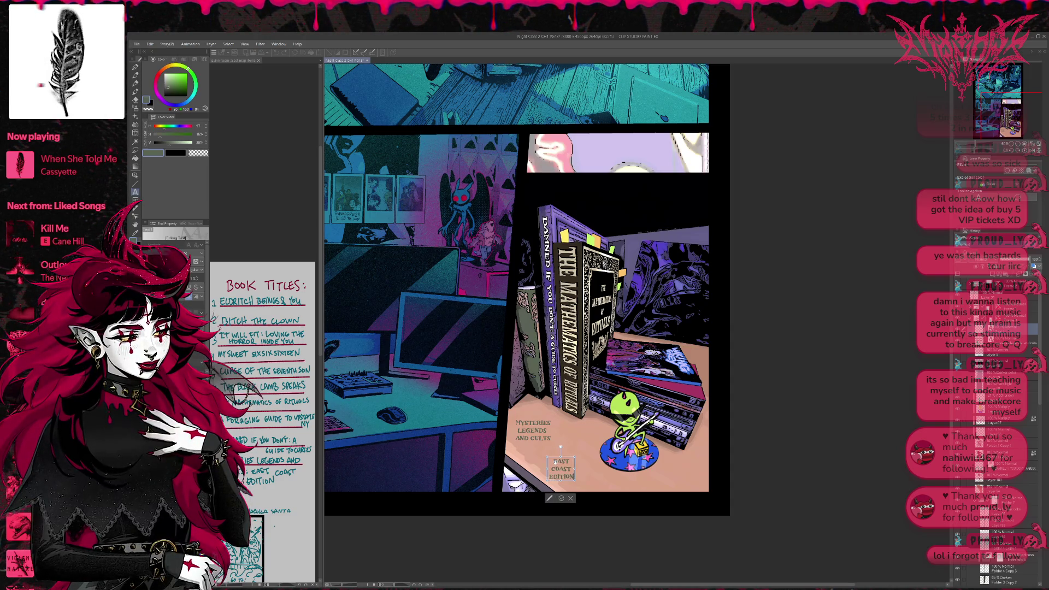
{"action": "left_click", "coordinate": [562, 499]}
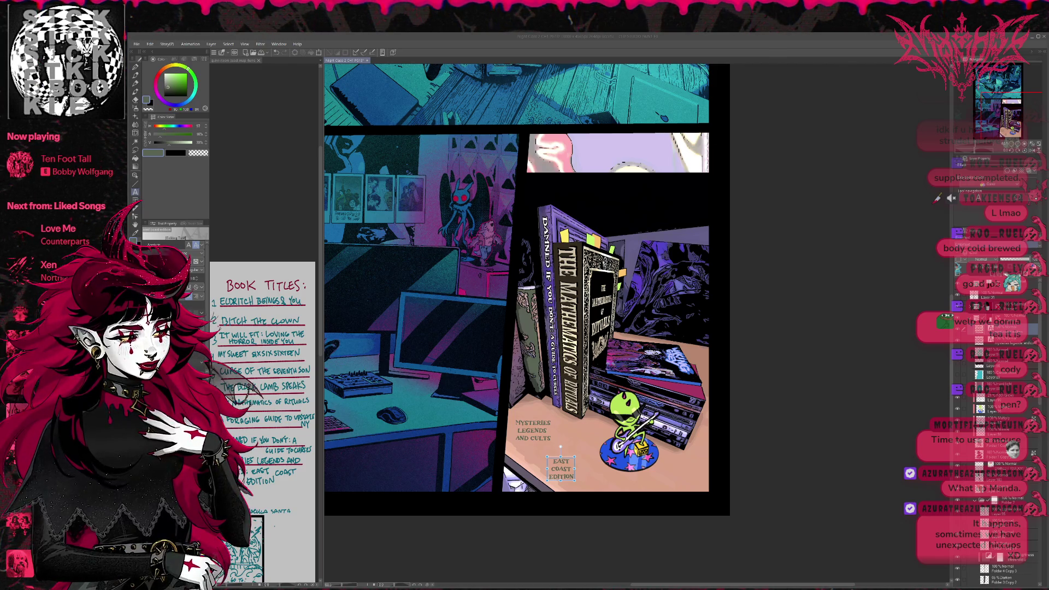
Scroll the canvas back up and return focus to the drawing window
{"action": "scroll", "coordinate": [175, 257], "scroll_direction": "up", "scroll_amount": 1}
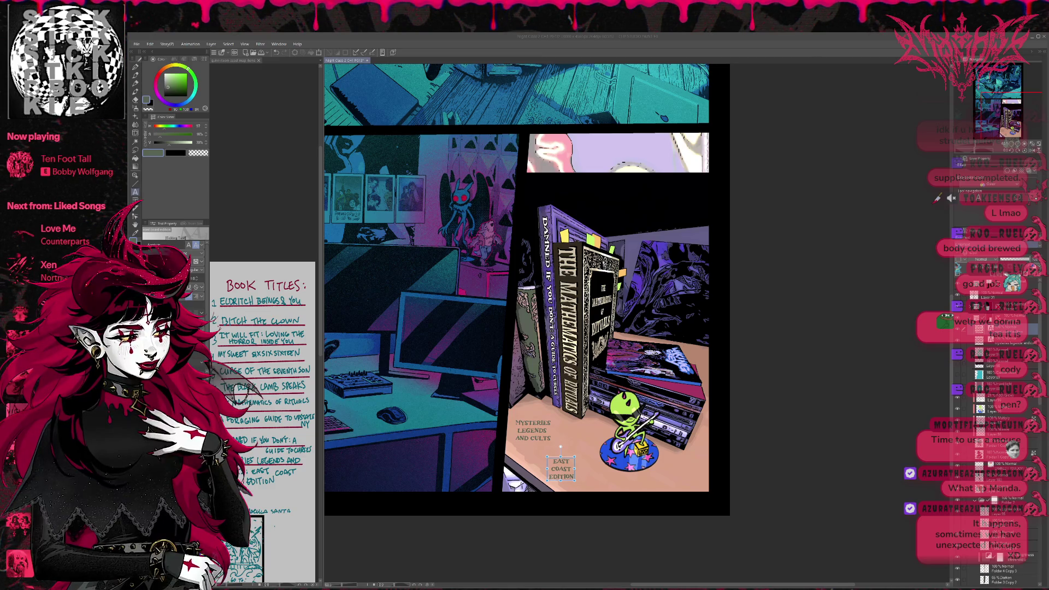
{"action": "left_click", "coordinate": [571, 435]}
Move EAST COAST EDITION up toward the books and copy the MYSTERIES LEGENDS AND CULTS text
{"action": "left_click_drag", "start_coordinate": [560, 446], "coordinate": [535, 345]}
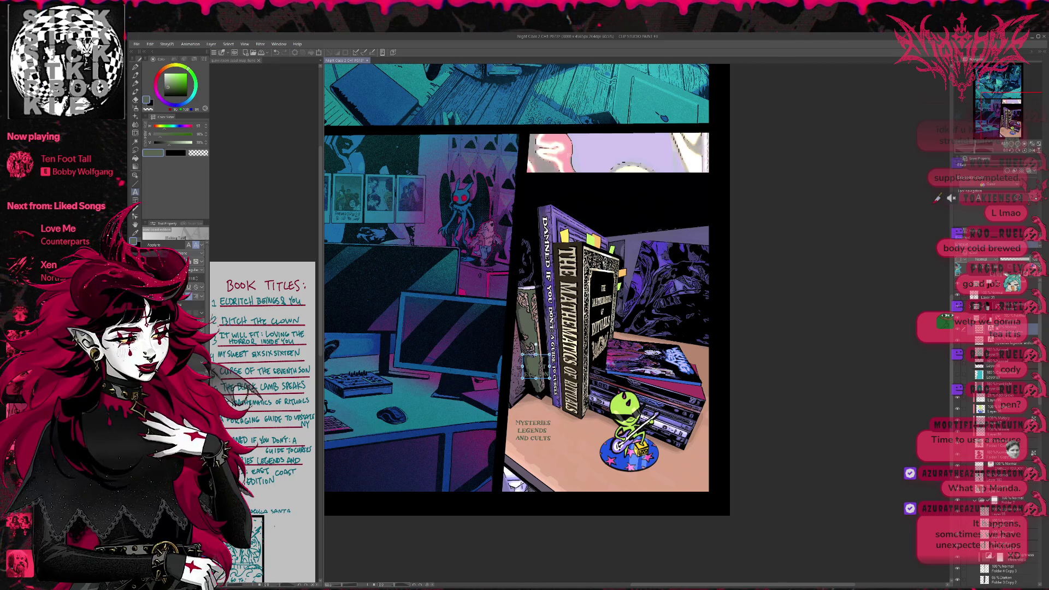
{"action": "key", "text": "t"}
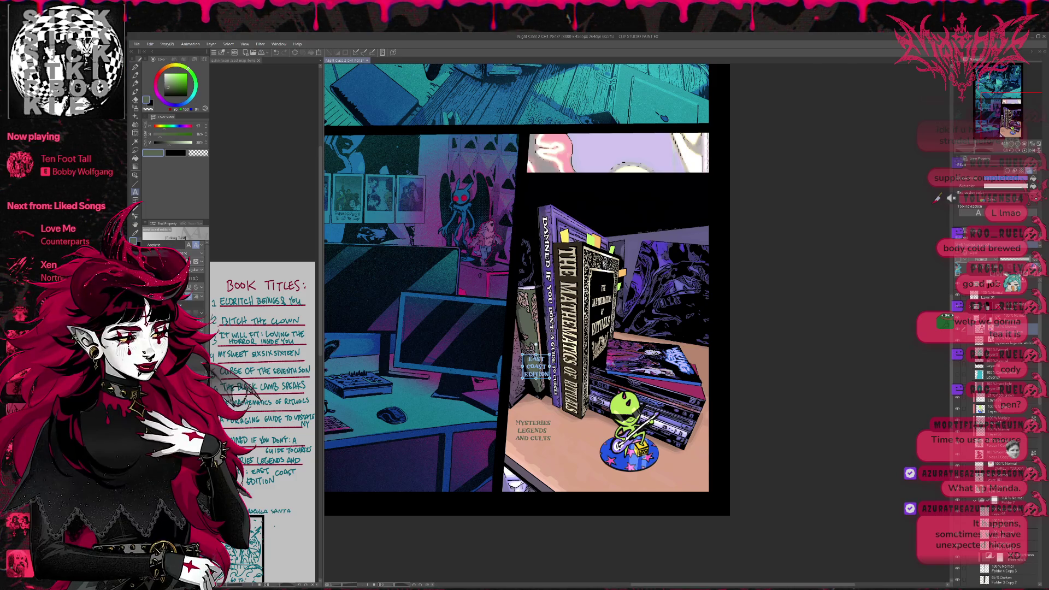
{"action": "left_click", "coordinate": [999, 341]}
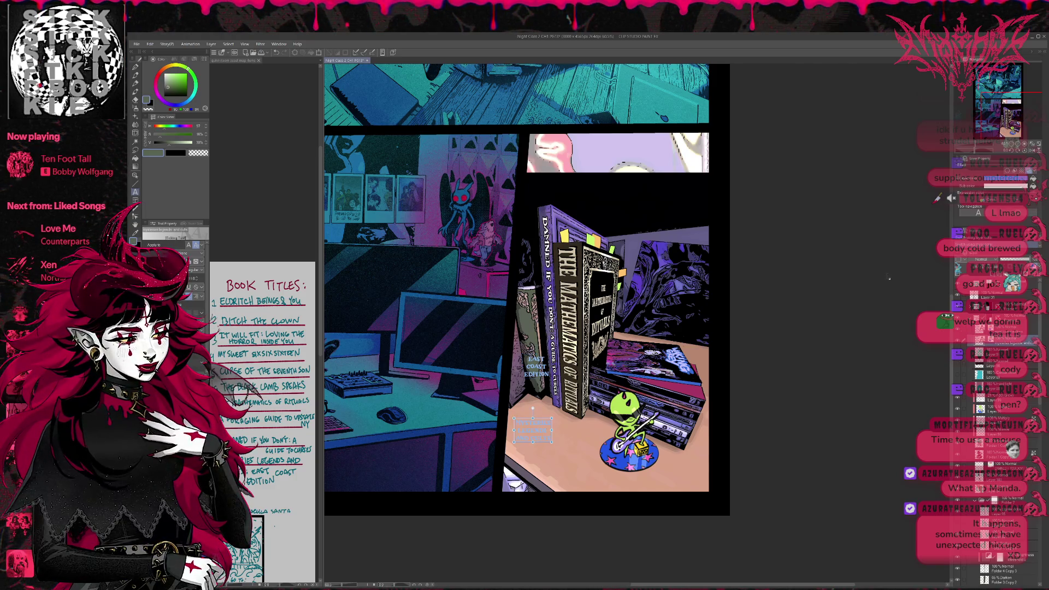
{"action": "left_click_drag", "start_coordinate": [533, 429], "coordinate": [531, 346]}
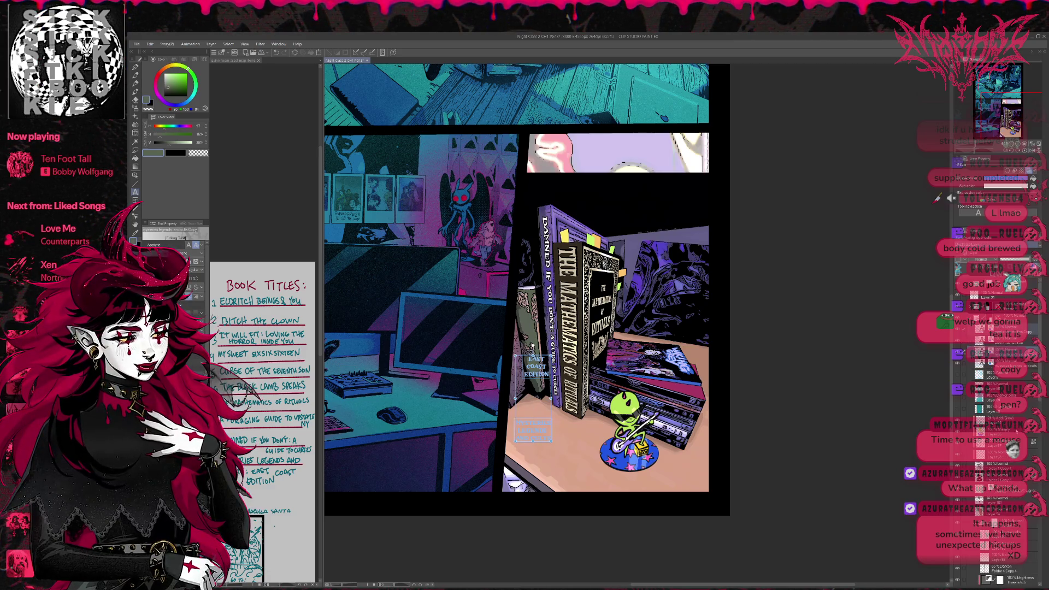
{"action": "left_click", "coordinate": [945, 343]}
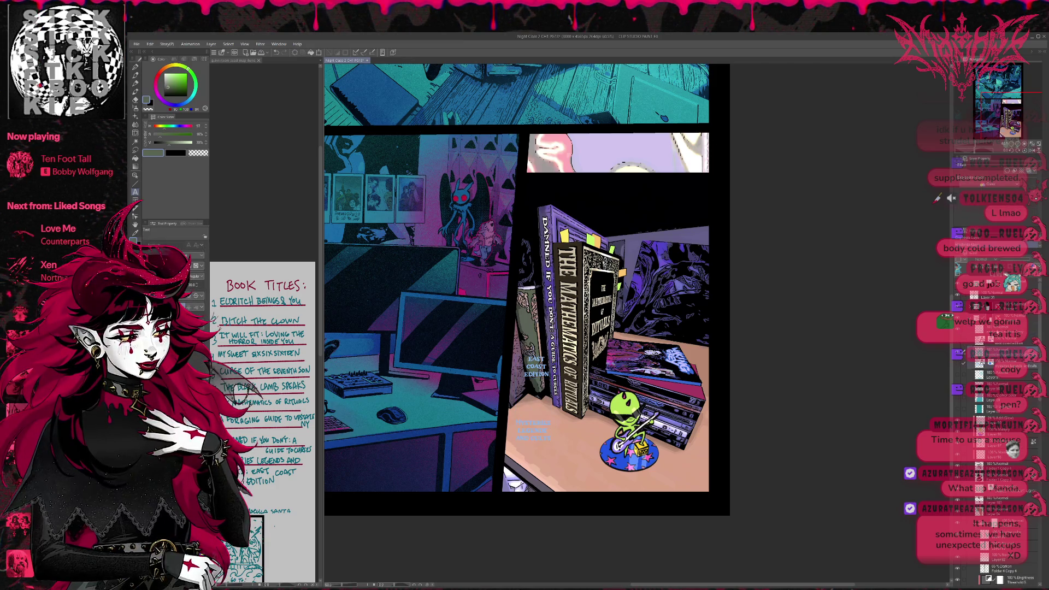
Shrink and shift the EAST COAST EDITION text onto the leftmost book's cover
{"action": "left_click", "coordinate": [977, 330]}
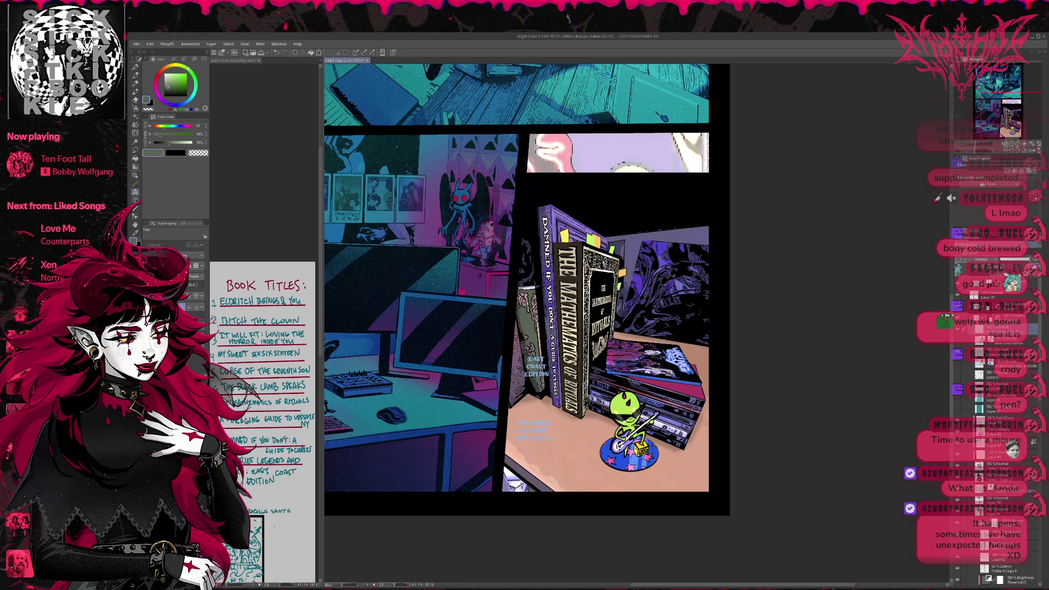
{"action": "key", "text": "ctrl+t"}
{"action": "left_click_drag", "start_coordinate": [550, 352], "coordinate": [542, 359]}
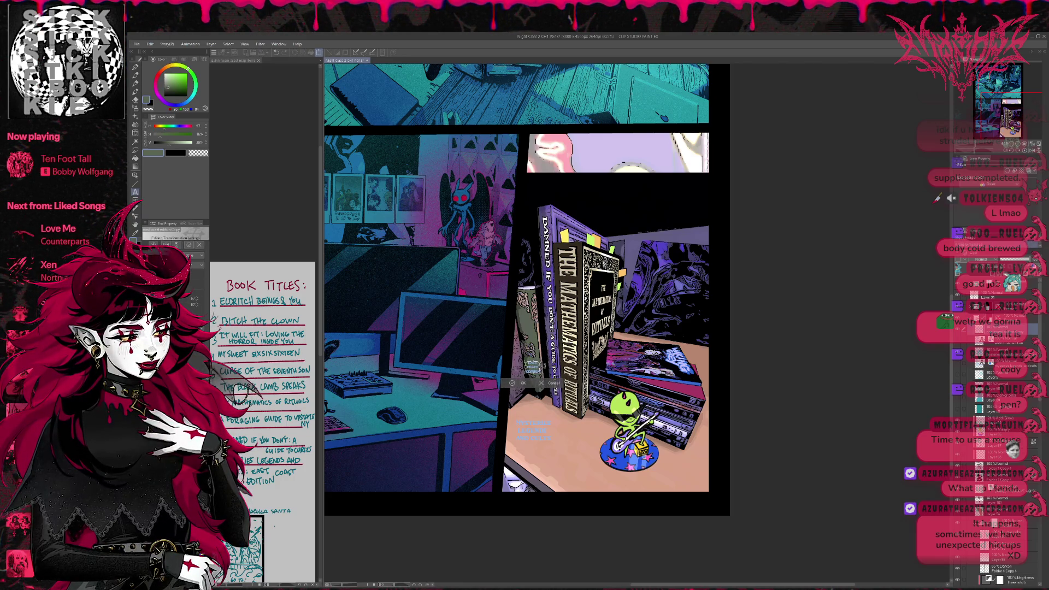
{"action": "key", "text": "Return"}
{"action": "key", "text": "ctrl+t"}
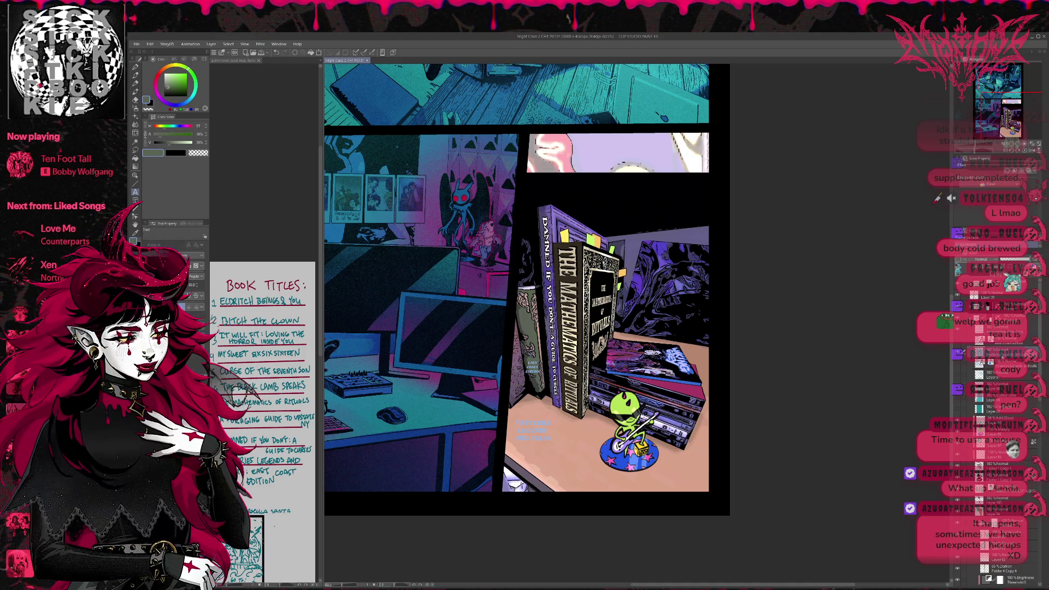
Move the copied title onto the narrow book spine and fine-tune its position
{"action": "left_click_drag", "start_coordinate": [532, 432], "coordinate": [538, 315]}
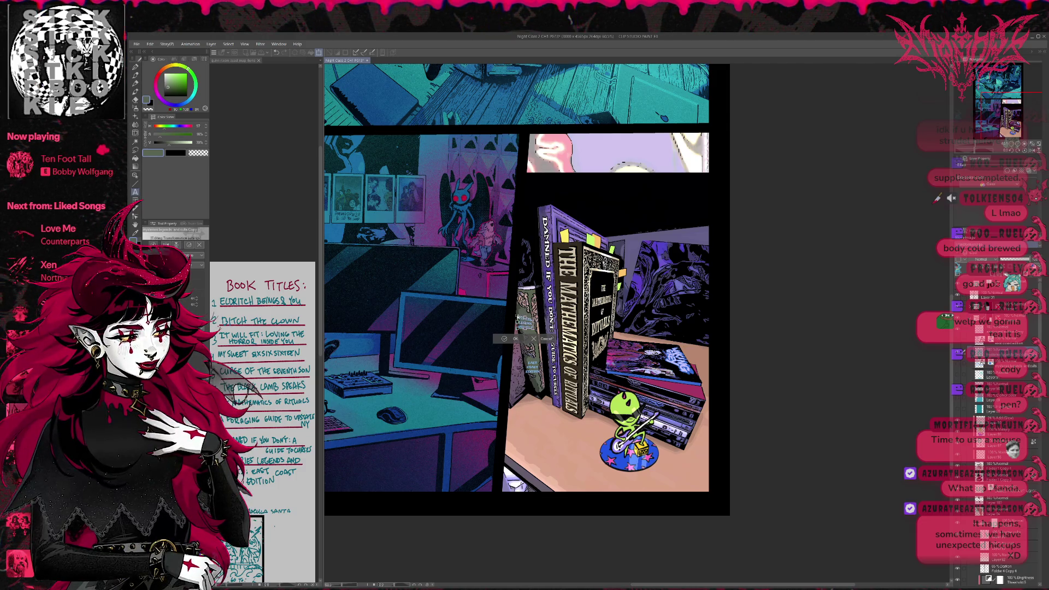
{"action": "left_click_drag", "start_coordinate": [517, 330], "coordinate": [519, 333]}
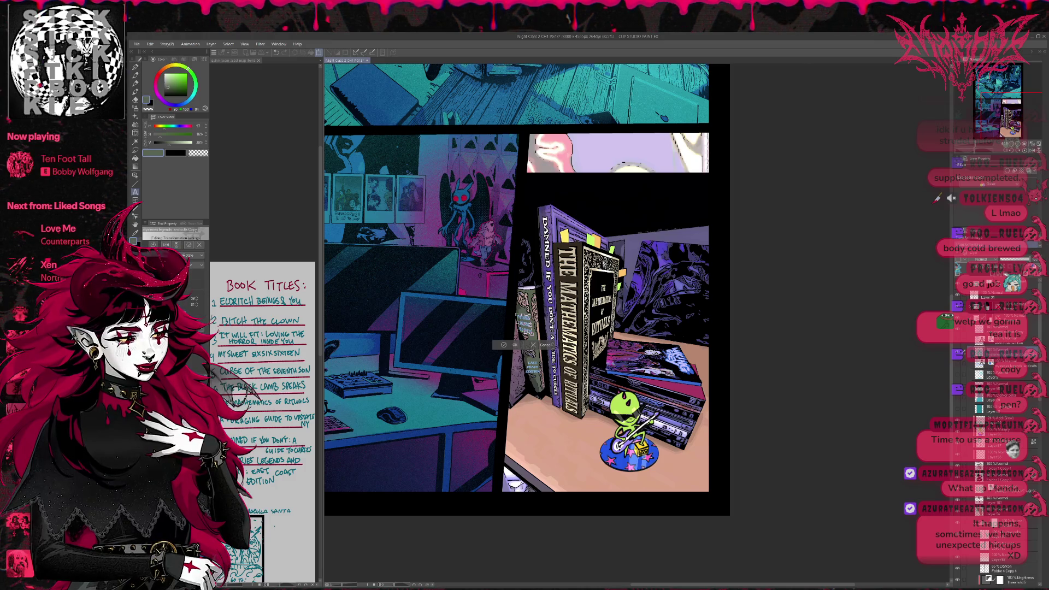
{"action": "left_click_drag", "start_coordinate": [519, 326], "coordinate": [520, 324]}
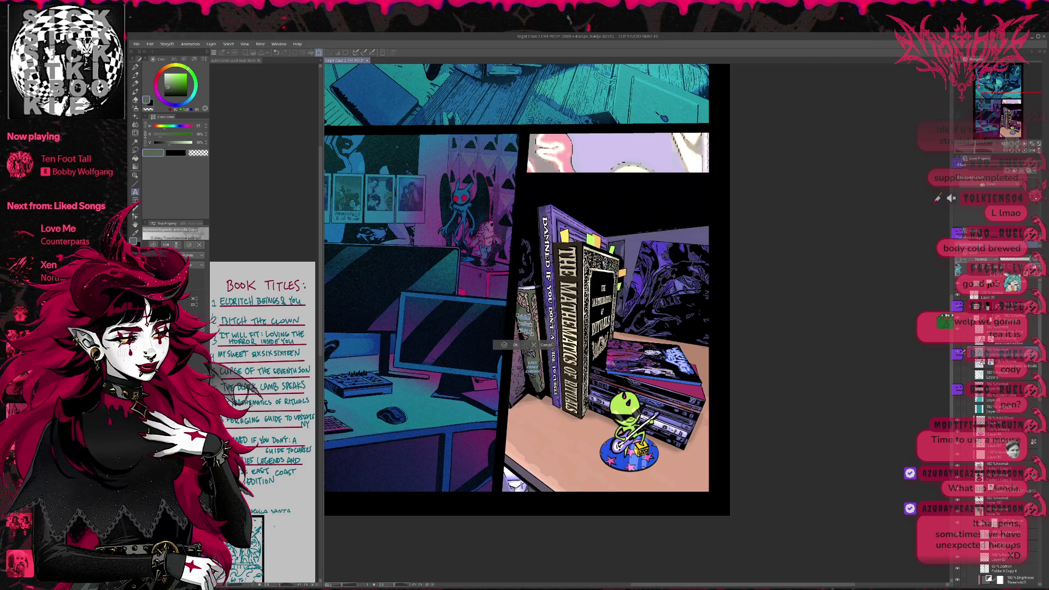
{"action": "left_click", "coordinate": [516, 345]}
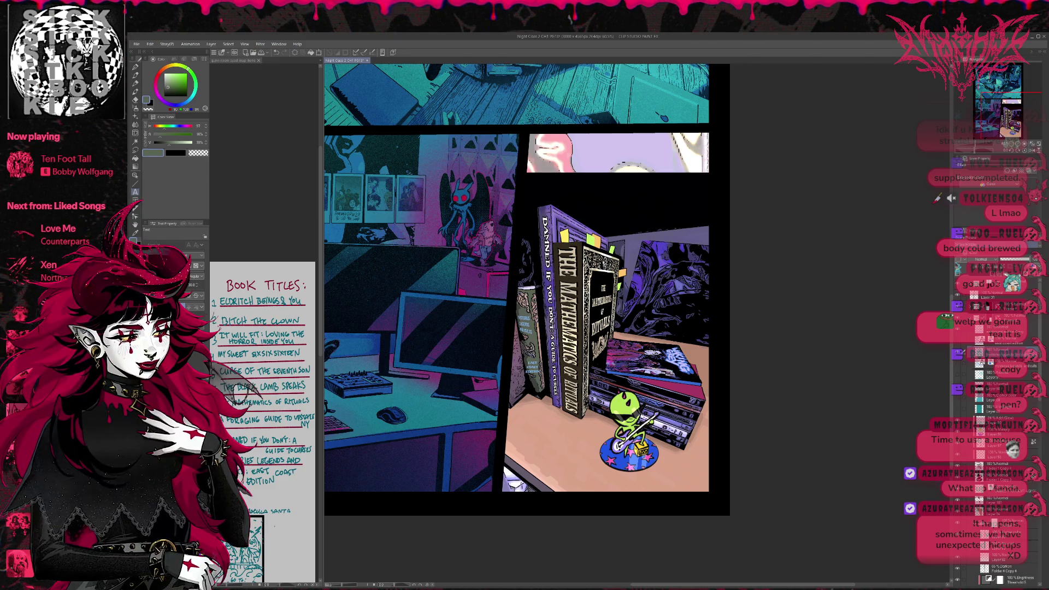
Rescale the spine title so it fits the spine's width and length
{"action": "key", "text": "ctrl+t"}
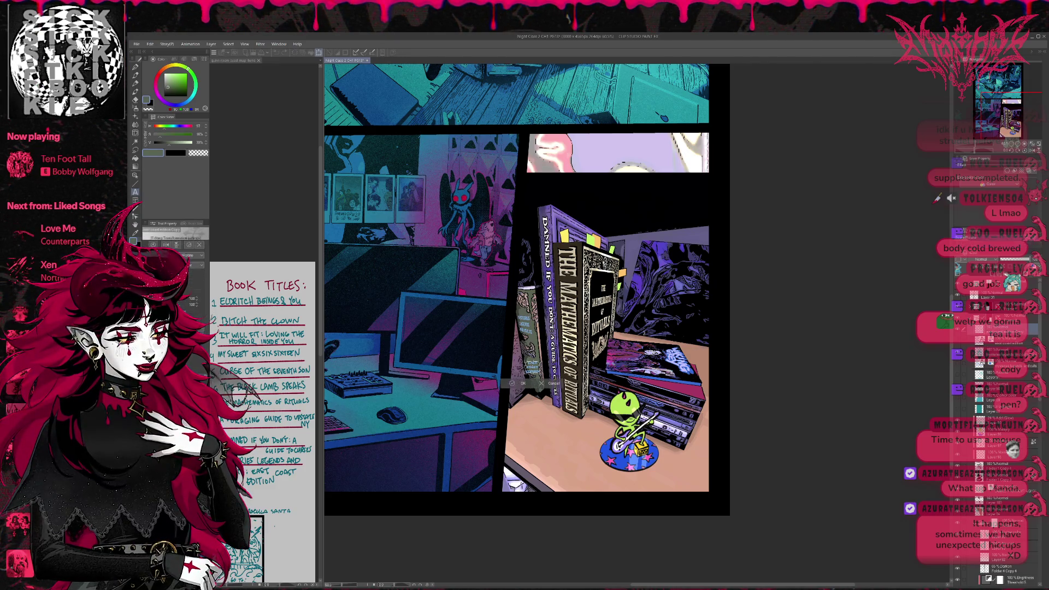
{"action": "left_click_drag", "start_coordinate": [533, 372], "coordinate": [523, 366]}
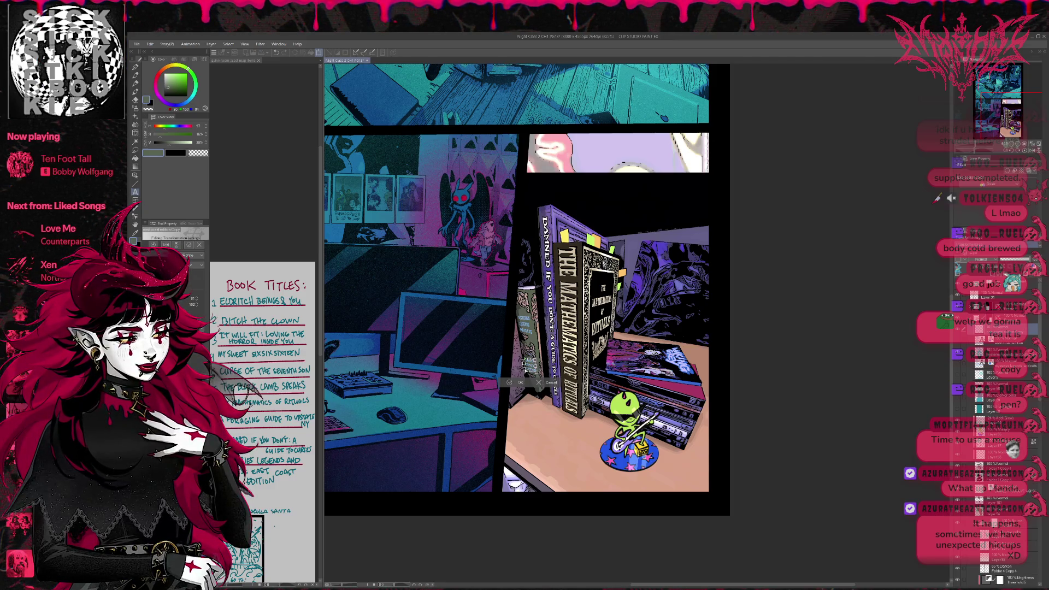
{"action": "left_click_drag", "start_coordinate": [525, 369], "coordinate": [531, 371]}
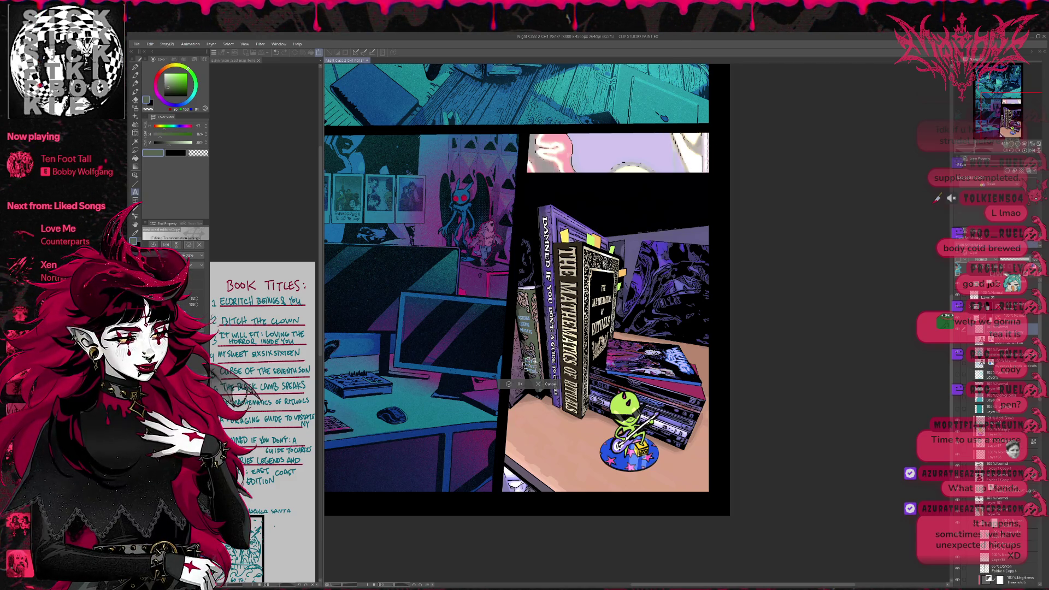
{"action": "left_click_drag", "start_coordinate": [531, 370], "coordinate": [538, 361]}
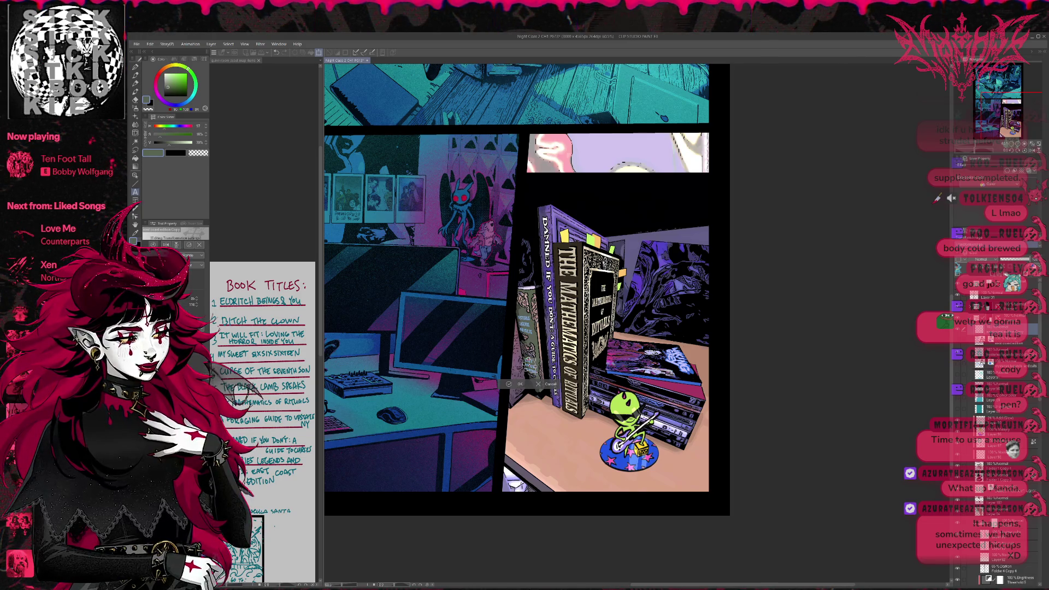
{"action": "key", "text": "Return"}
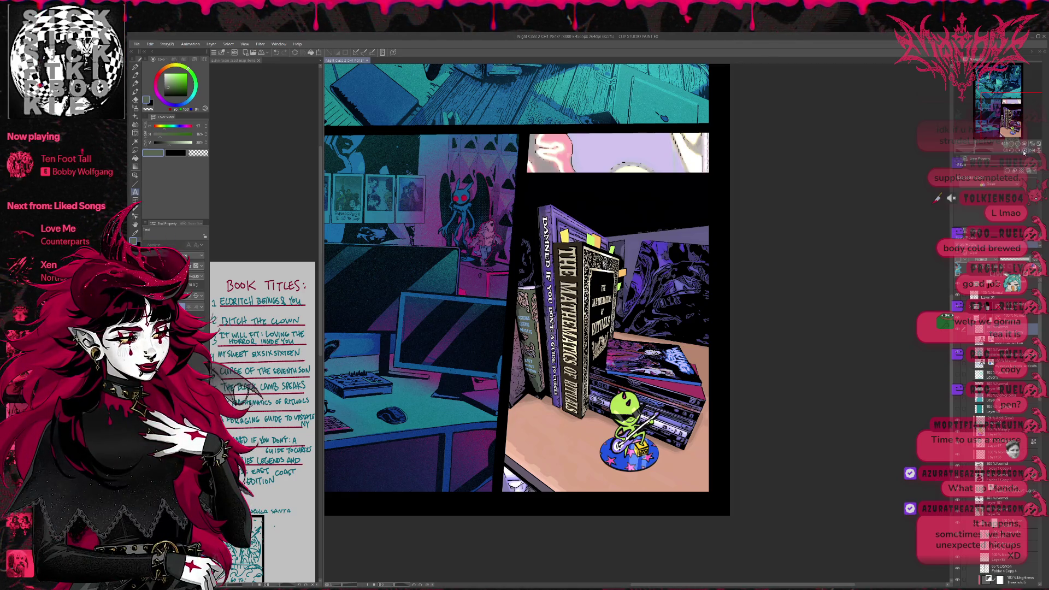
{"action": "key", "text": "h"}
{"action": "scroll", "coordinate": [659, 356], "scroll_direction": "up", "scroll_amount": 1}
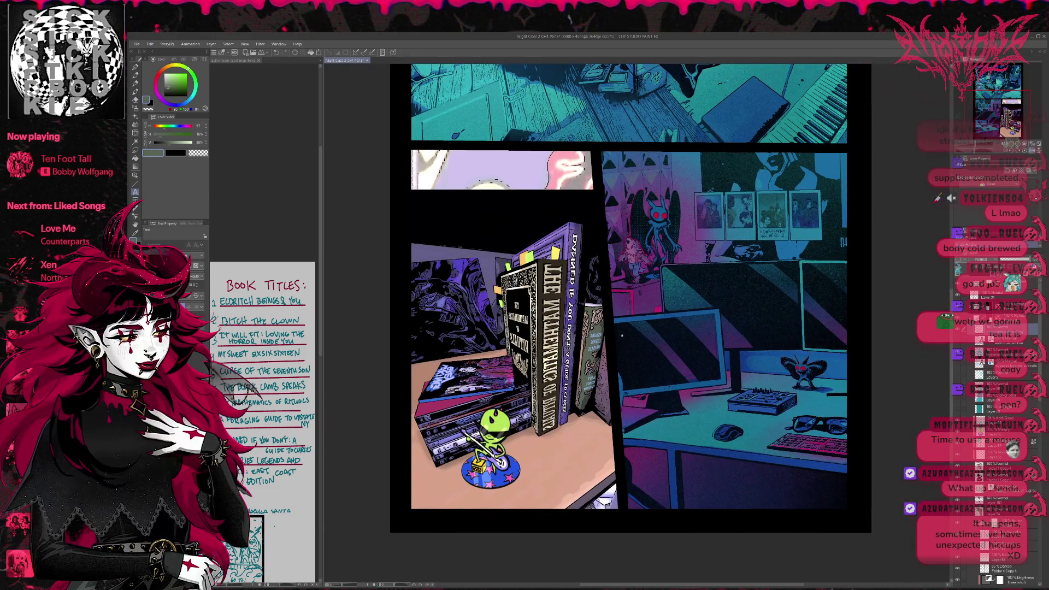
{"action": "key", "text": "ctrl+t"}
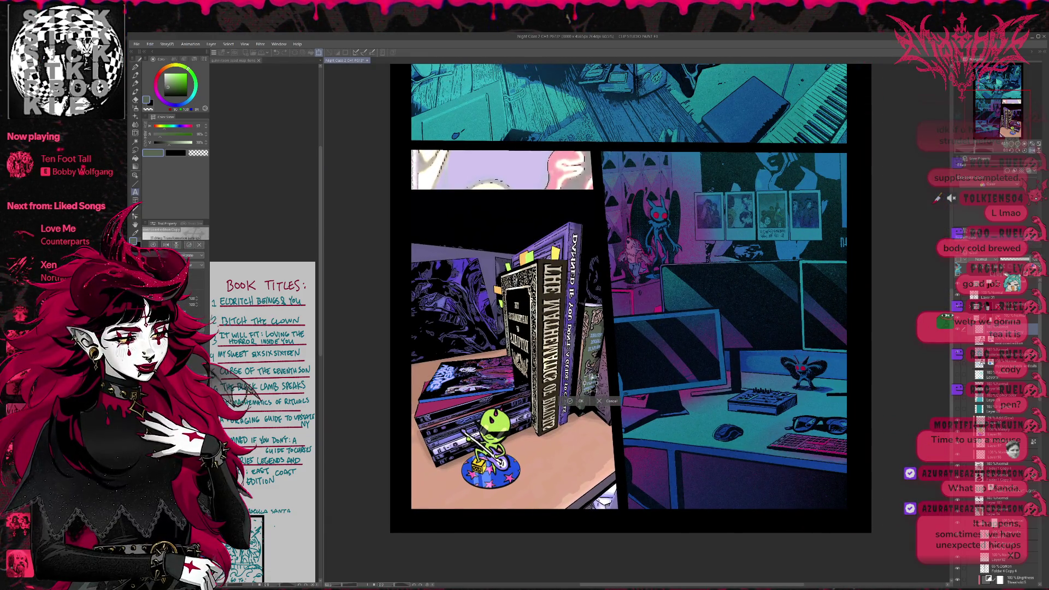
{"action": "key", "text": "Return"}
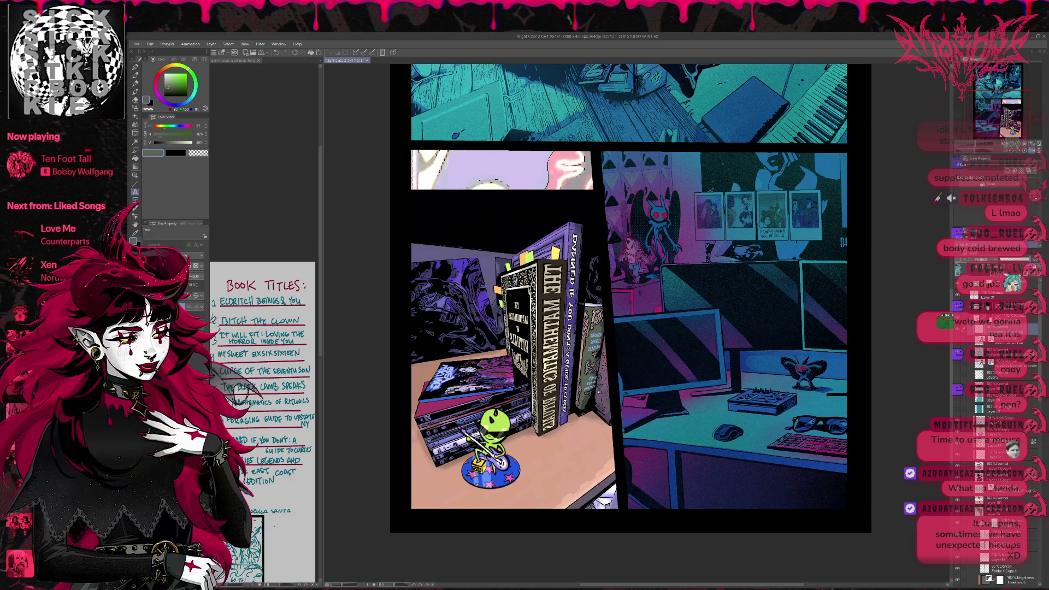
{"action": "key", "text": "ctrl+t"}
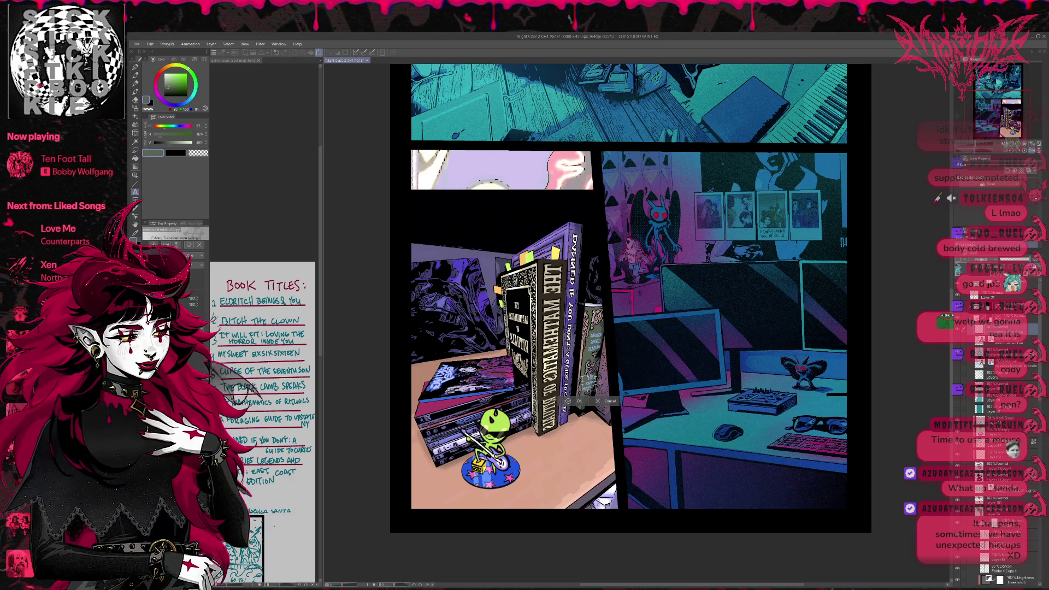
{"action": "key", "text": "Return"}
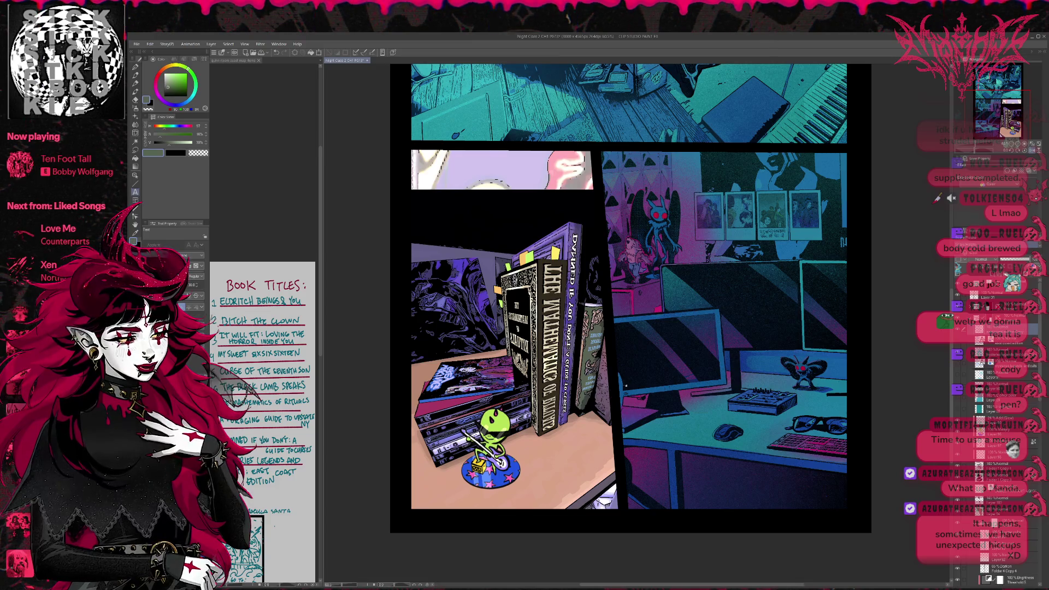
{"action": "key", "text": "ctrl+t"}
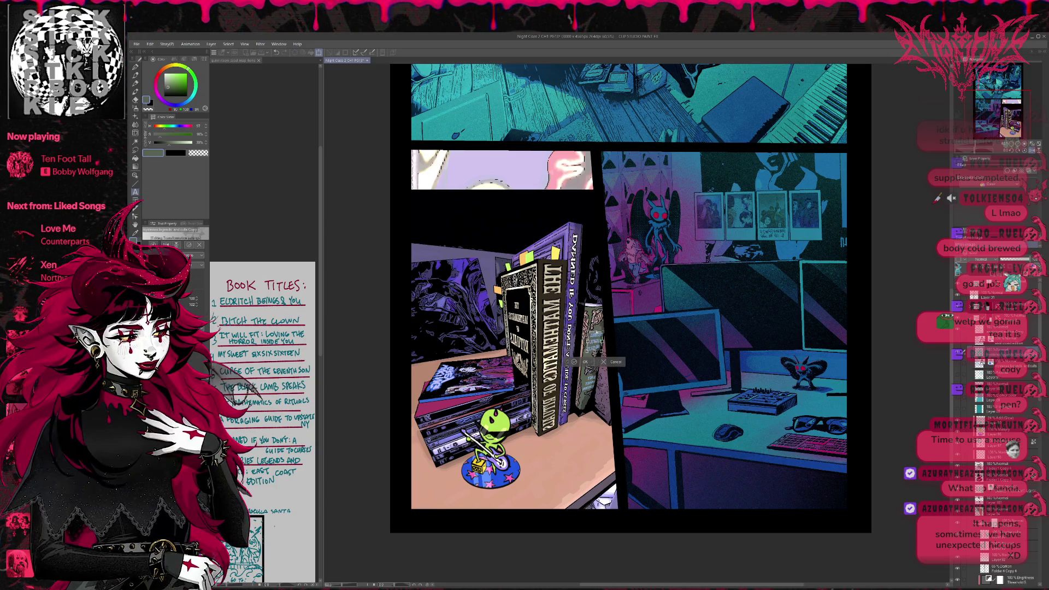
{"action": "key", "text": "Return"}
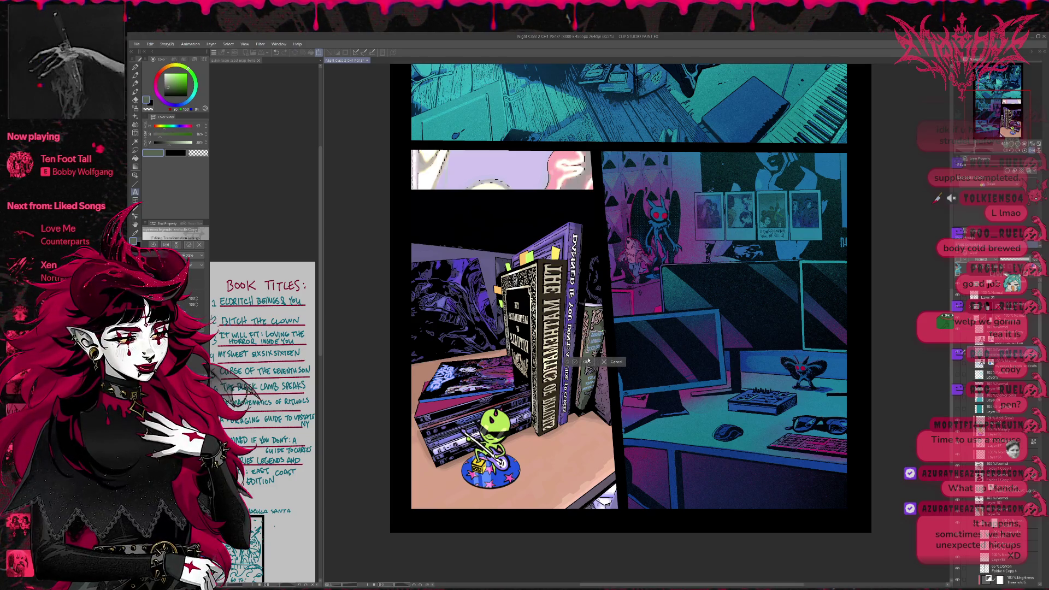
{"action": "scroll", "coordinate": [634, 346], "scroll_direction": "right", "scroll_amount": 2}
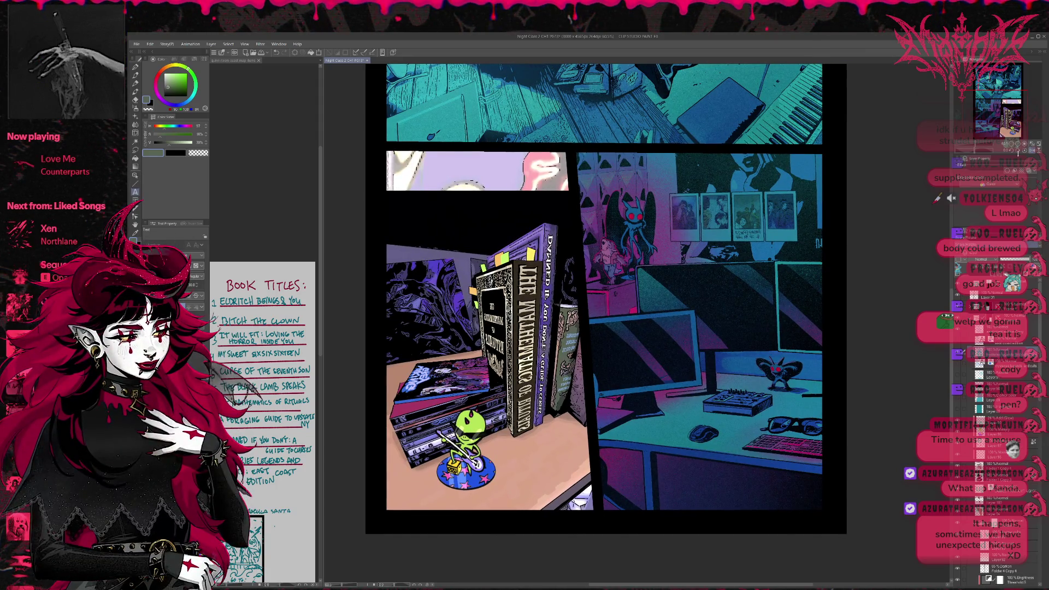
{"action": "left_click", "coordinate": [1031, 150]}
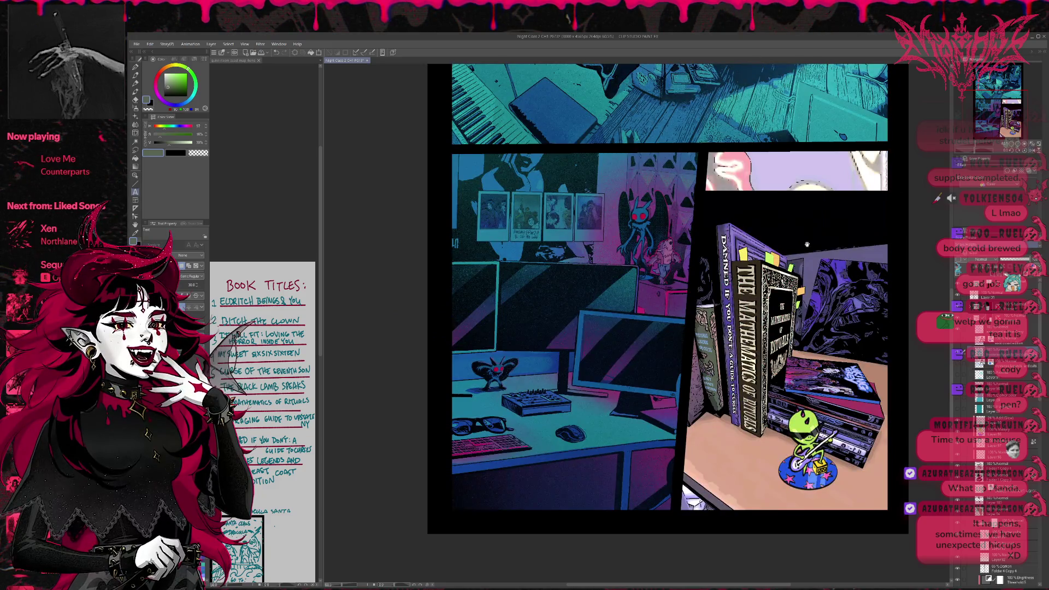
{"action": "left_click", "coordinate": [1025, 150]}
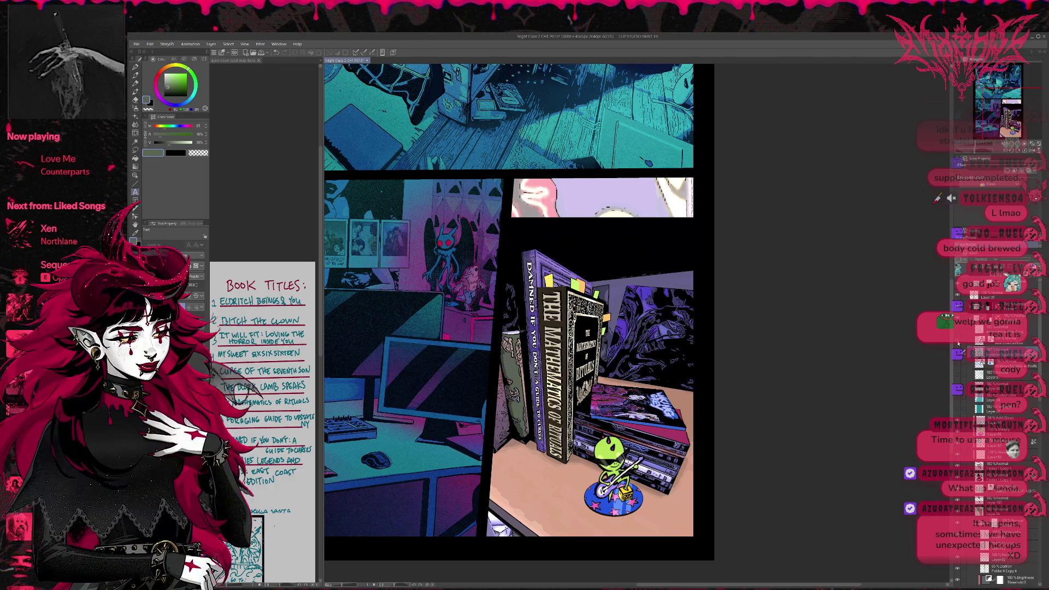
{"action": "left_click", "coordinate": [957, 365]}
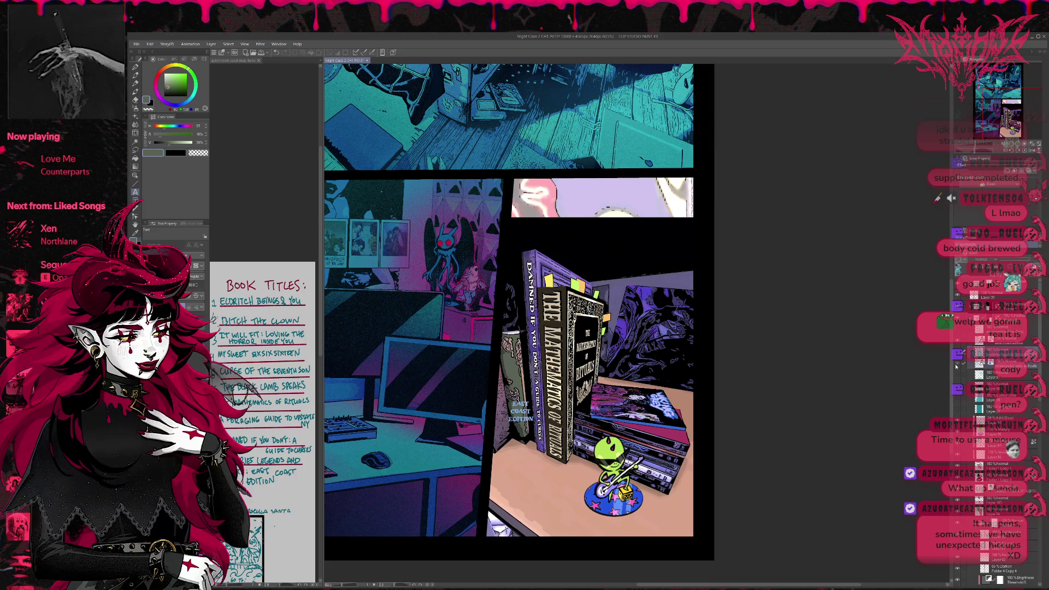
Select the EAST COAST EDITION text layer and duplicate it with copy and paste
{"action": "left_click", "coordinate": [956, 365]}
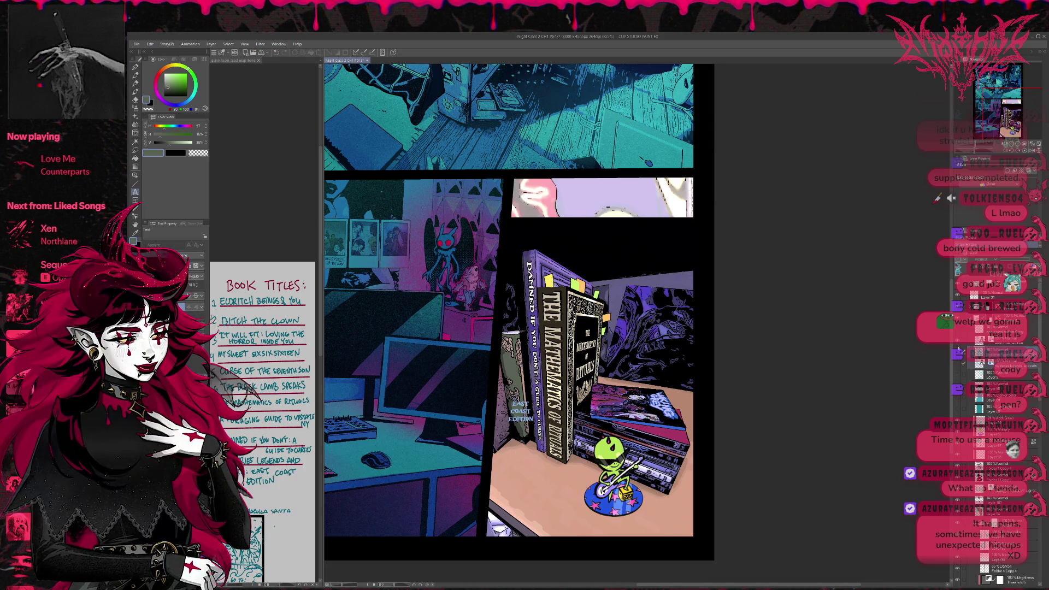
{"action": "left_click", "coordinate": [956, 366]}
{"action": "left_click", "coordinate": [956, 366]}
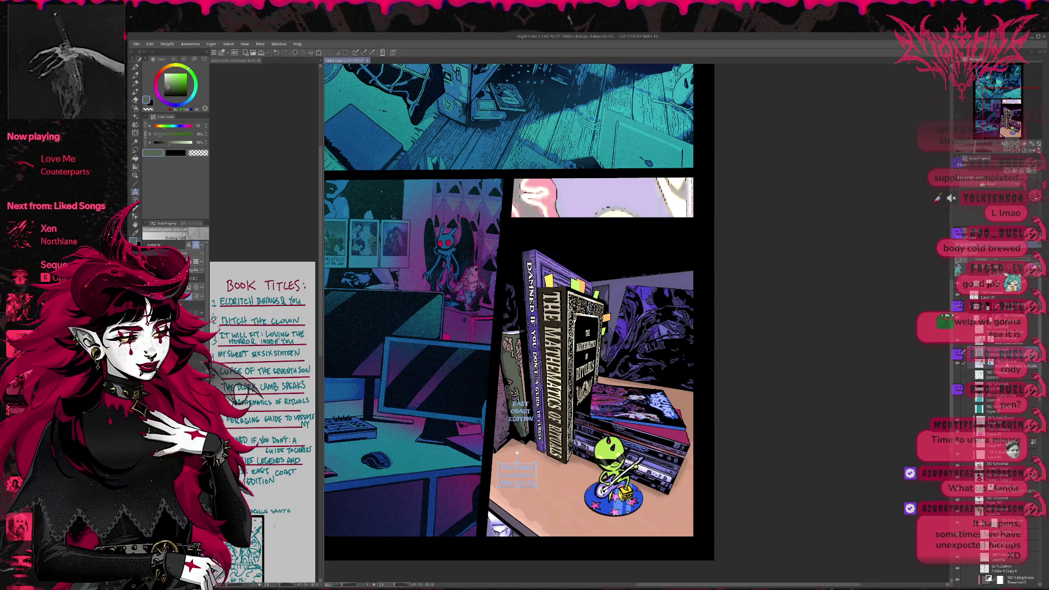
{"action": "left_click", "coordinate": [975, 363]}
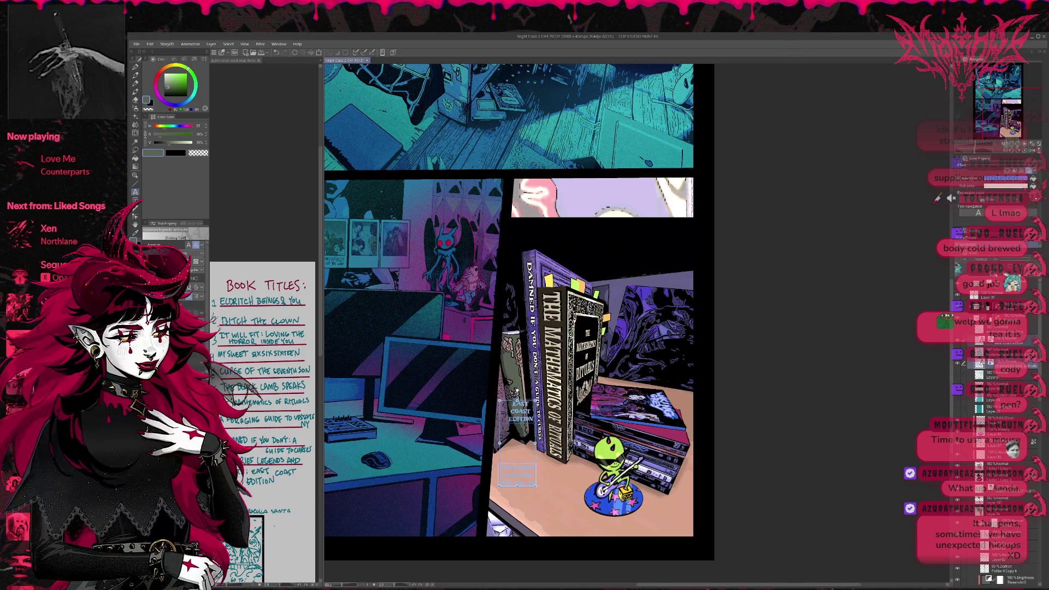
{"action": "key", "text": "ctrl+c"}
{"action": "key", "text": "ctrl+v"}
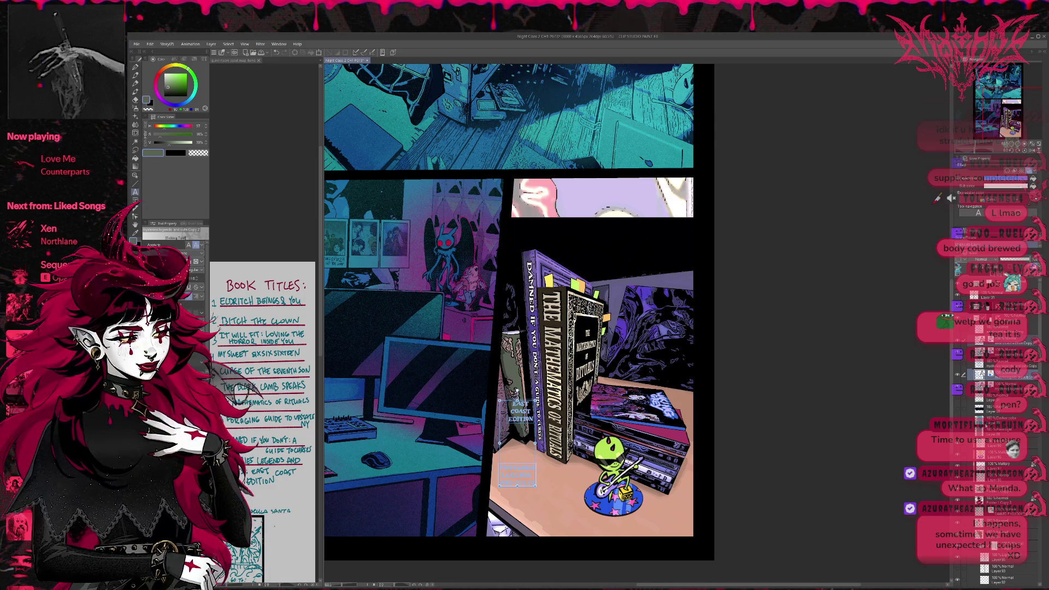
{"action": "key", "text": "Escape"}
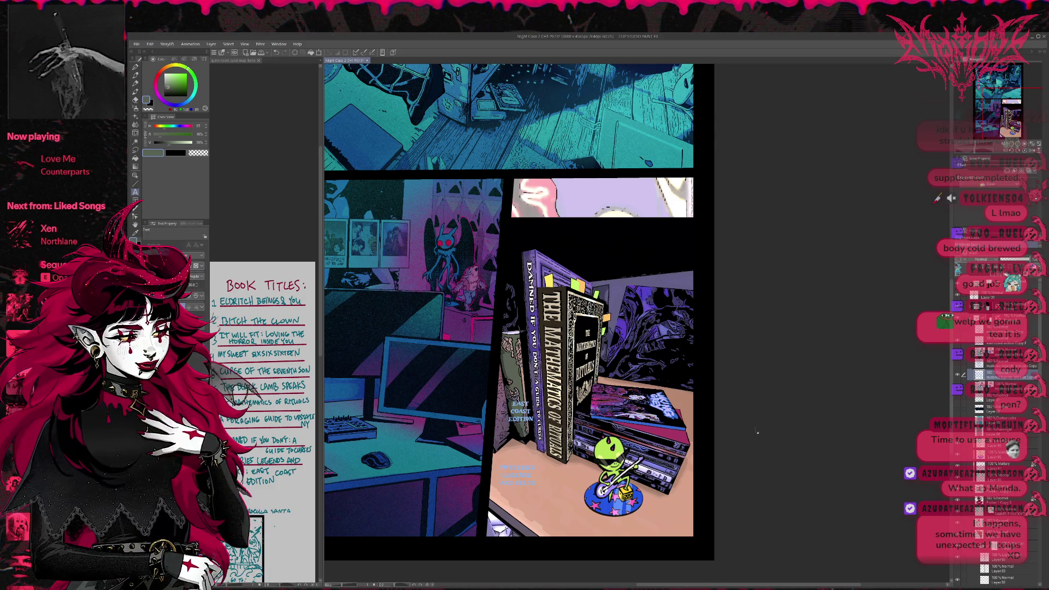
Save the comic page and draw a tall rectangle for a new book spine
{"action": "scroll", "coordinate": [519, 311], "scroll_direction": "down", "scroll_amount": 1}
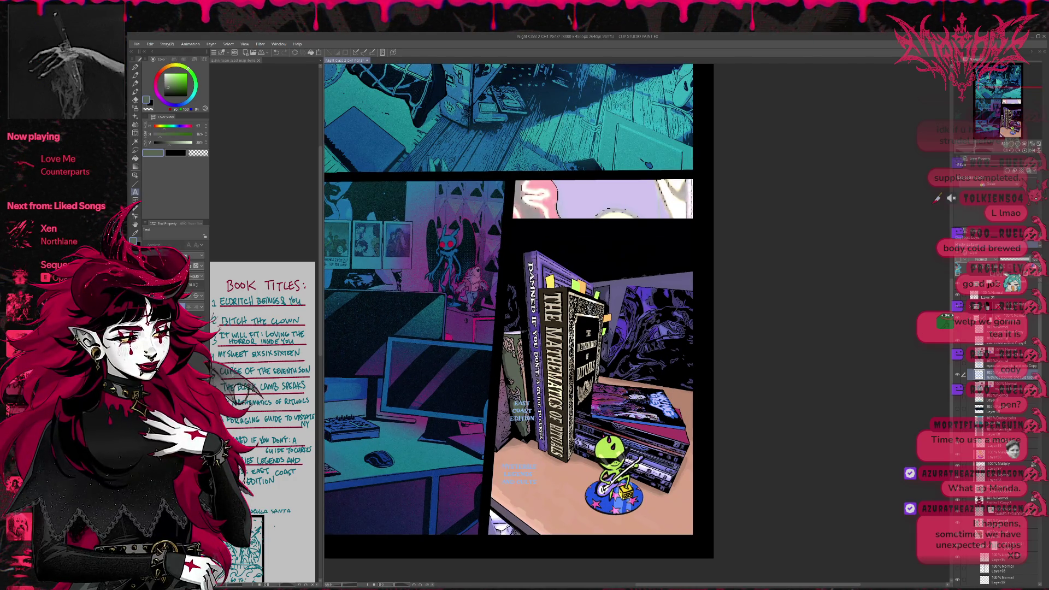
{"action": "left_click", "coordinate": [135, 183]}
{"action": "key", "text": "ctrl+s"}
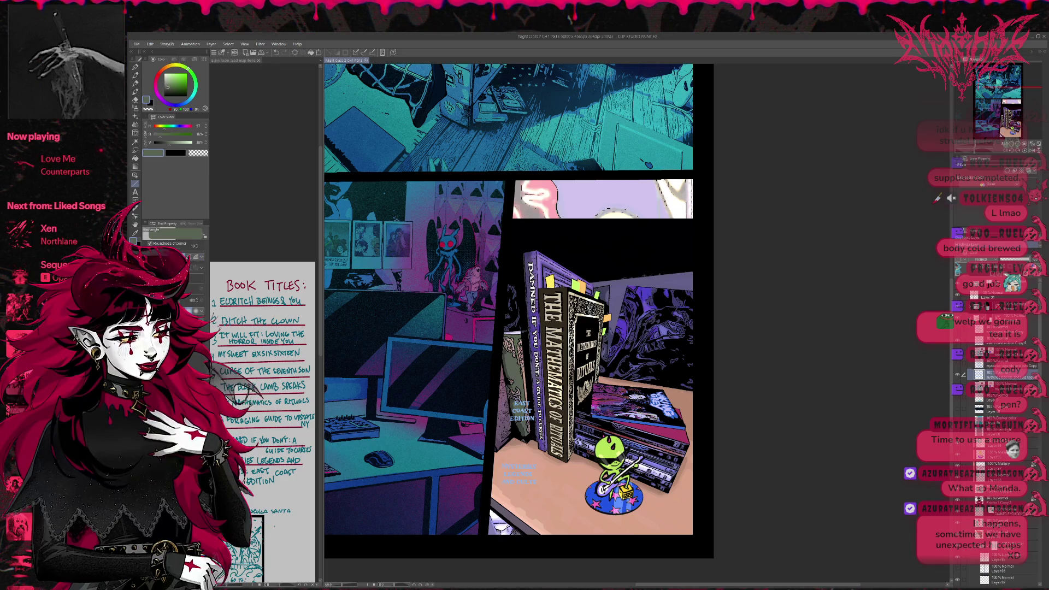
{"action": "mouse_move", "coordinate": [494, 331]}
{"action": "left_mouse_down"}
{"action": "mouse_move", "coordinate": [514, 352]}
{"action": "mouse_move", "coordinate": [514, 450]}
{"action": "mouse_move", "coordinate": [521, 459]}
{"action": "mouse_move", "coordinate": [553, 453]}
{"action": "left_mouse_up"}
Shift the spine rectangle right and move EAST COAST EDITION down onto its base
{"action": "key", "text": "ctrl+t"}
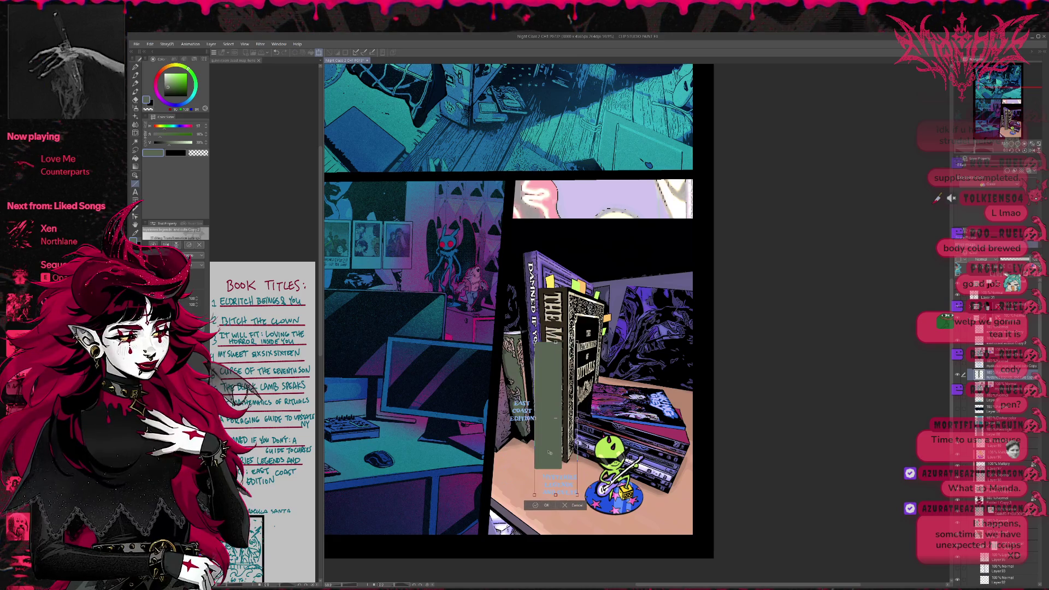
{"action": "key", "text": "Return"}
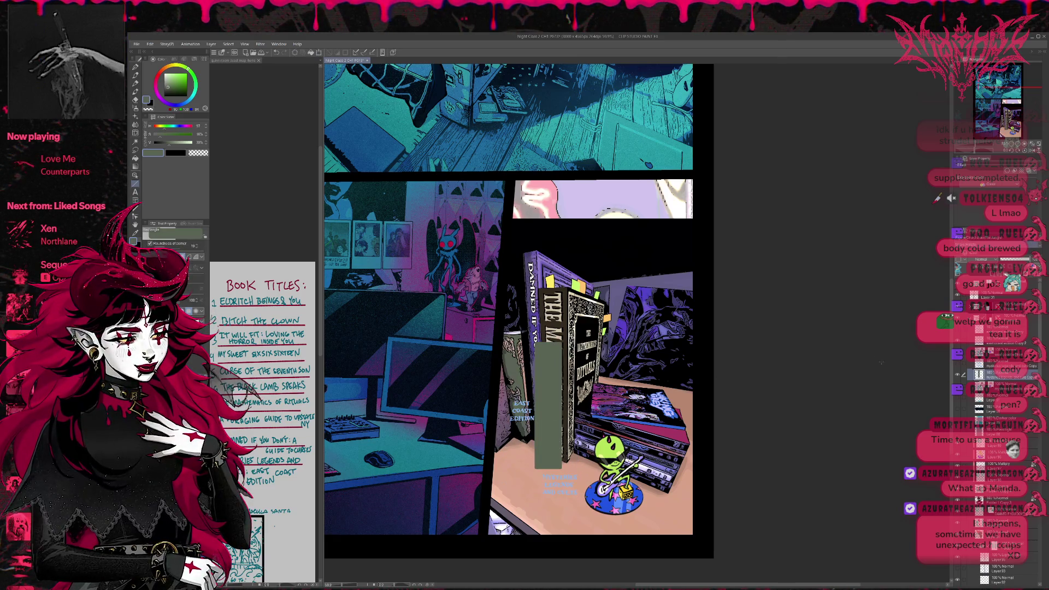
{"action": "left_click", "coordinate": [999, 340]}
{"action": "key", "text": "ctrl+t"}
{"action": "mouse_move", "coordinate": [521, 410]}
{"action": "left_mouse_down"}
{"action": "mouse_move", "coordinate": [526, 436]}
{"action": "mouse_move", "coordinate": [548, 443]}
{"action": "left_mouse_up"}
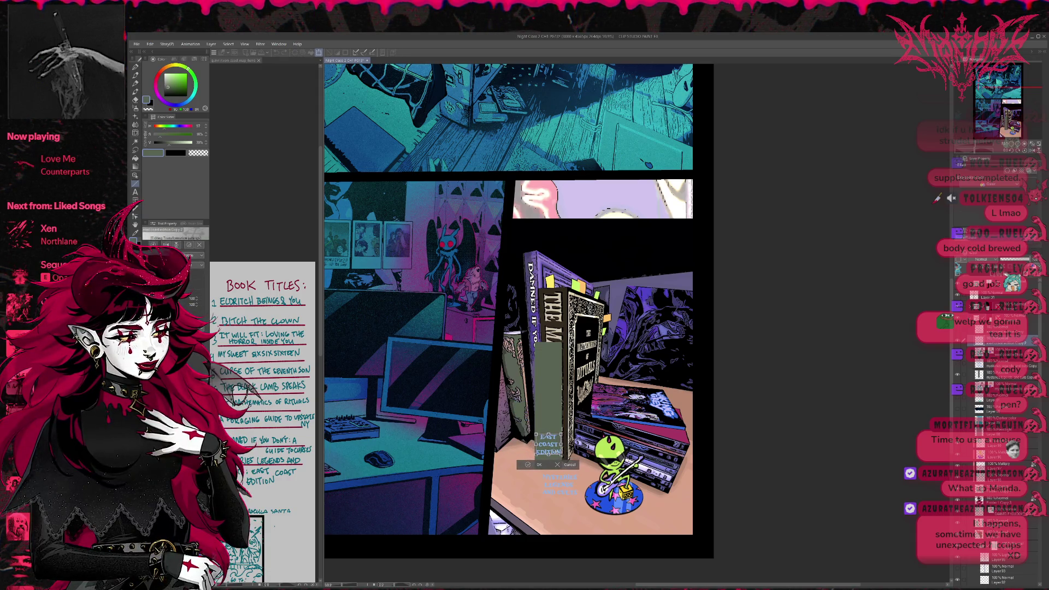
{"action": "key", "text": "Return"}
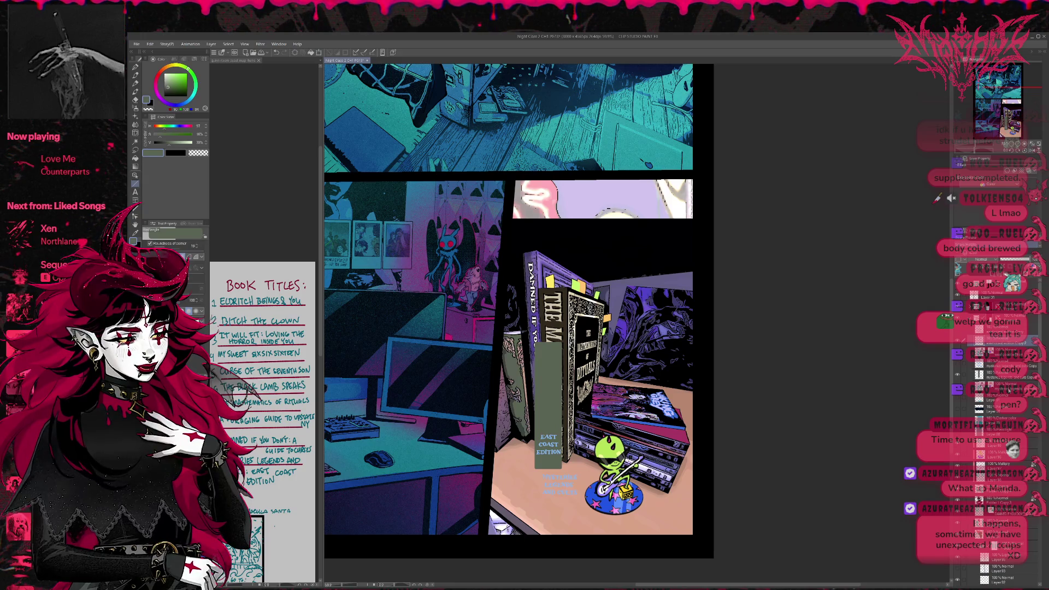
Toggle the green spine layer to compare, then lasso the blue title text under the books
{"action": "left_click", "coordinate": [963, 363]}
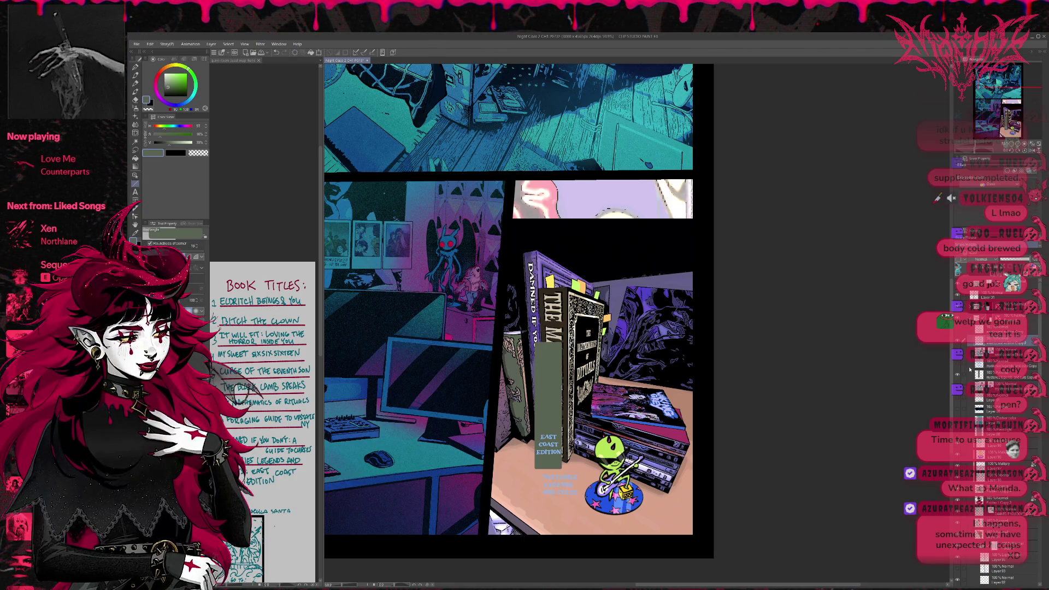
{"action": "left_click", "coordinate": [957, 376]}
{"action": "left_click", "coordinate": [957, 376]}
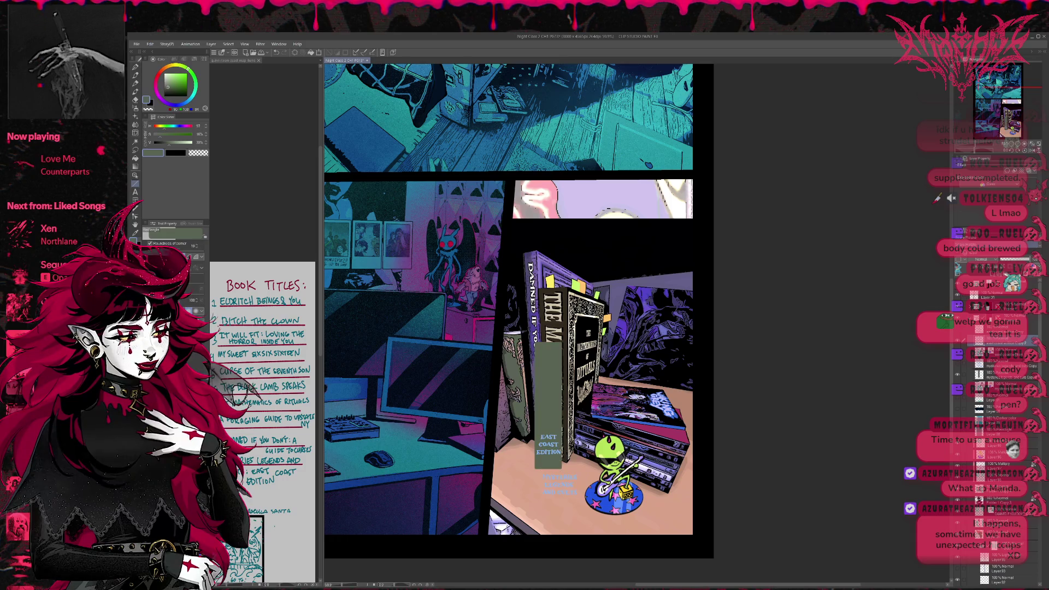
{"action": "key", "text": "m"}
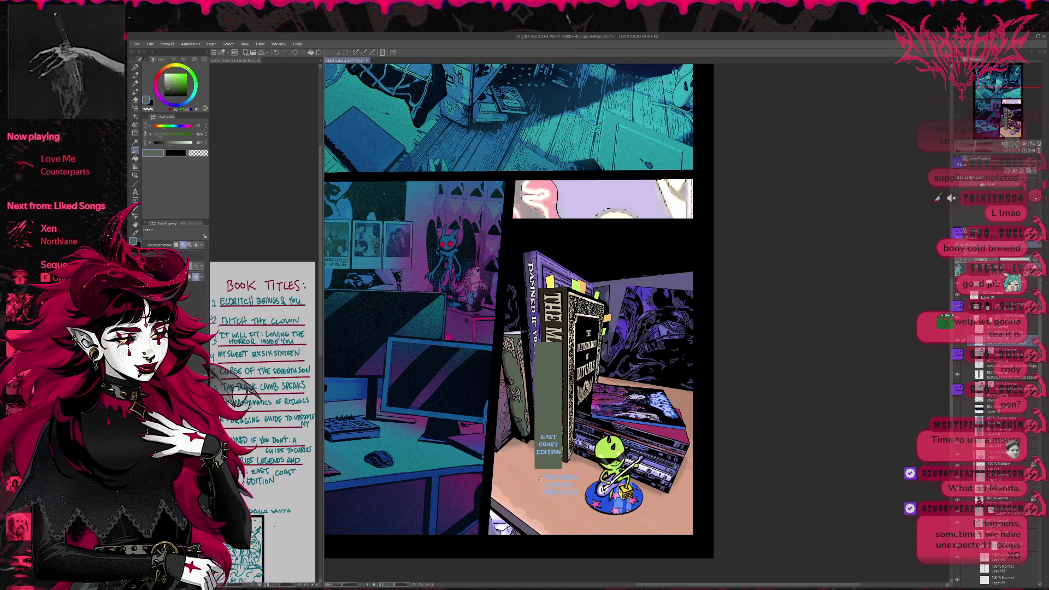
{"action": "mouse_move", "coordinate": [543, 468]}
{"action": "left_mouse_down"}
{"action": "mouse_move", "coordinate": [574, 470]}
{"action": "mouse_move", "coordinate": [574, 507]}
{"action": "mouse_move", "coordinate": [550, 497]}
{"action": "left_mouse_up"}
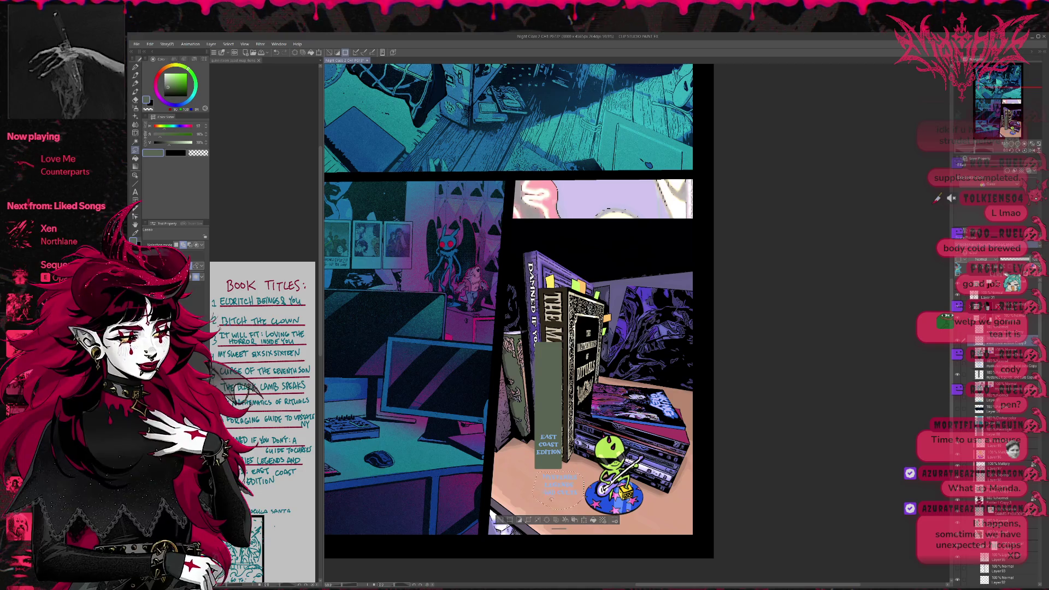
Move the lassoed title text up onto the green spine
{"action": "left_click", "coordinate": [566, 521]}
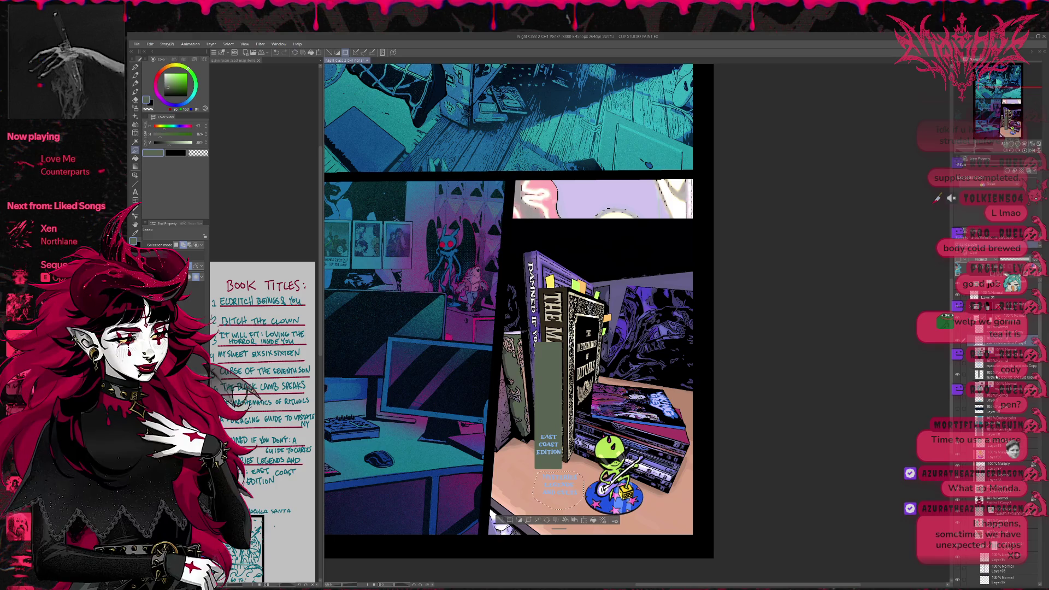
{"action": "left_click", "coordinate": [1000, 374]}
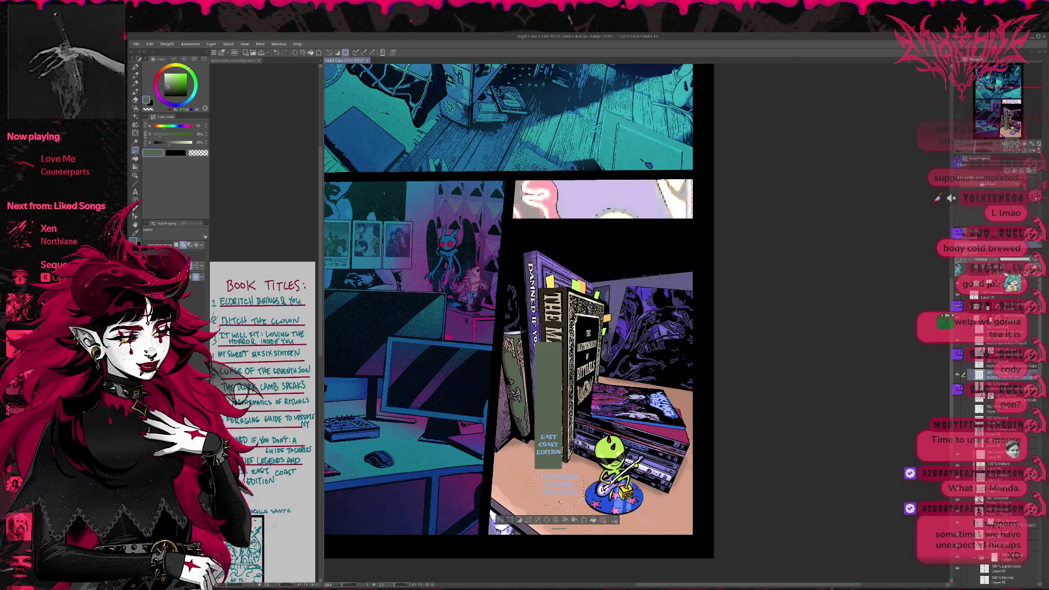
{"action": "left_click", "coordinate": [566, 520]}
{"action": "mouse_move", "coordinate": [557, 481]}
{"action": "left_mouse_down"}
{"action": "mouse_move", "coordinate": [555, 383]}
{"action": "mouse_move", "coordinate": [551, 404]}
{"action": "mouse_move", "coordinate": [560, 404]}
{"action": "left_mouse_up"}
{"action": "left_click_drag", "start_coordinate": [544, 408], "coordinate": [550, 416]}
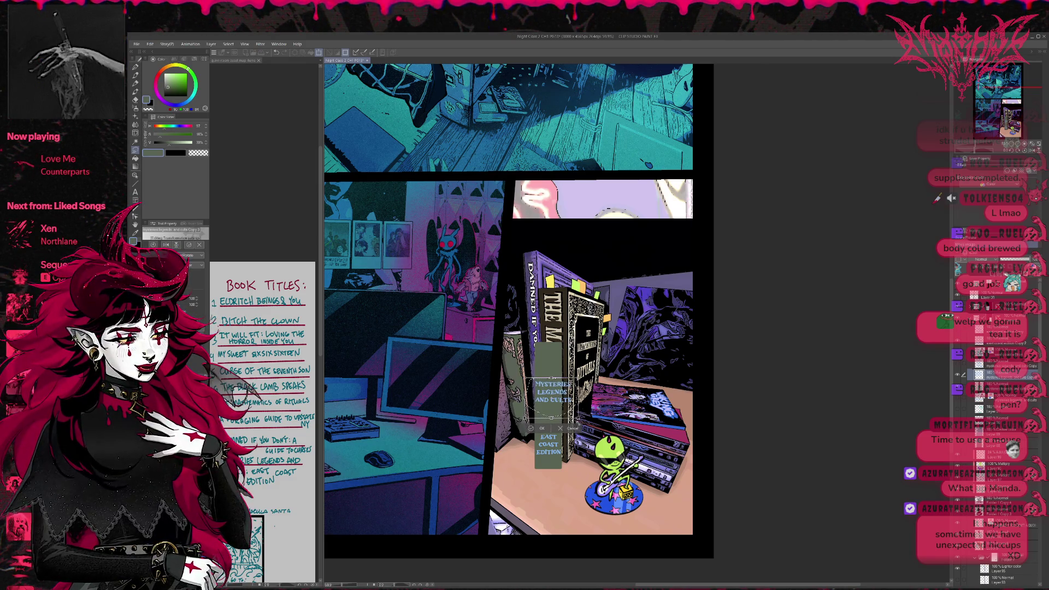
Rotate the title a quarter turn, scale it along the spine, and nudge EAST COAST EDITION up
{"action": "left_click_drag", "start_coordinate": [550, 416], "coordinate": [548, 395]}
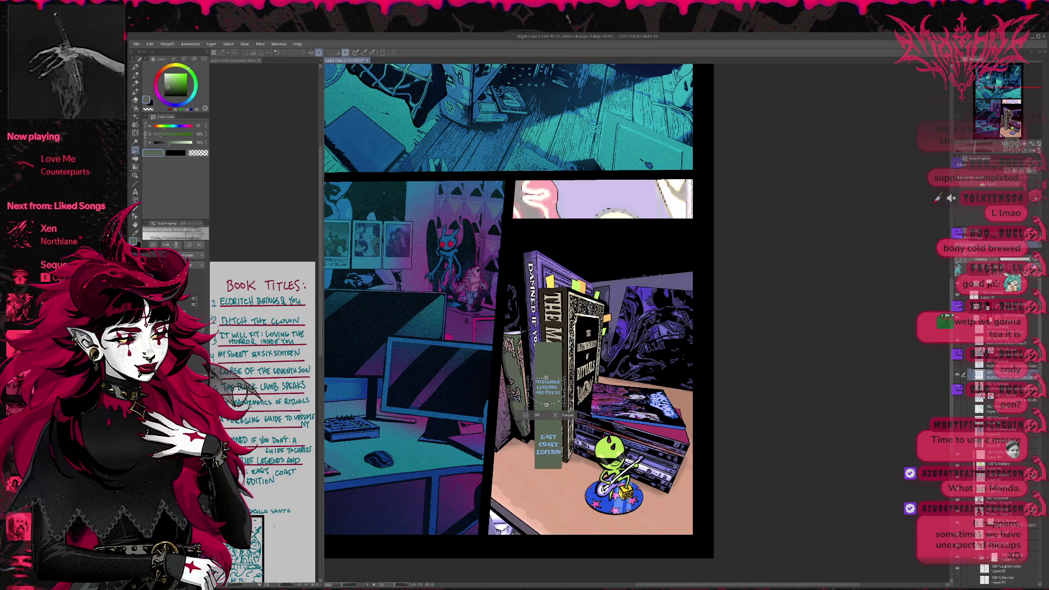
{"action": "left_click_drag", "start_coordinate": [546, 408], "coordinate": [542, 424]}
{"action": "left_click_drag", "start_coordinate": [533, 373], "coordinate": [521, 359]}
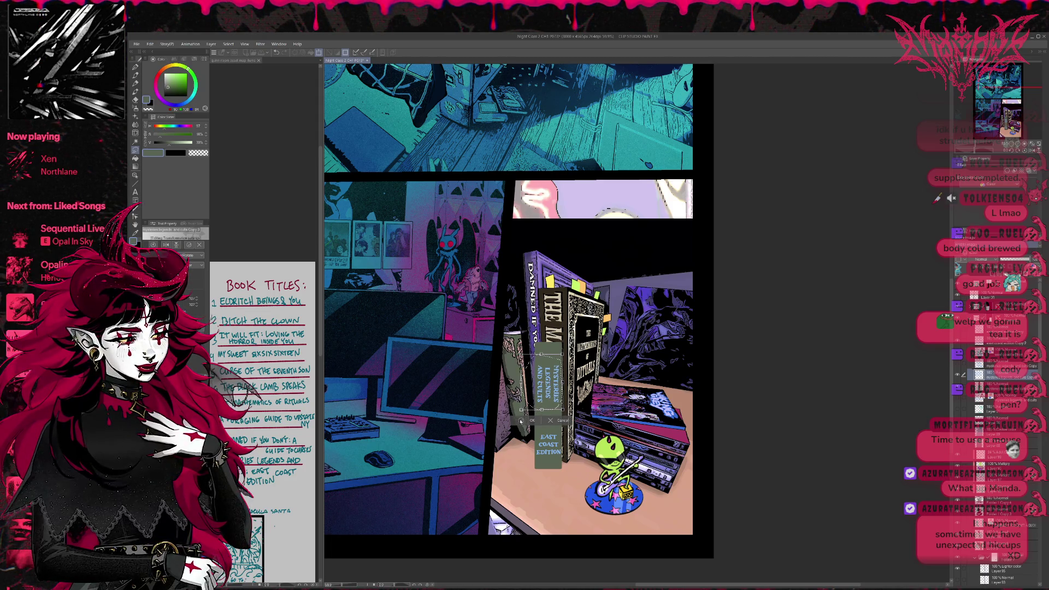
{"action": "key", "text": "Return"}
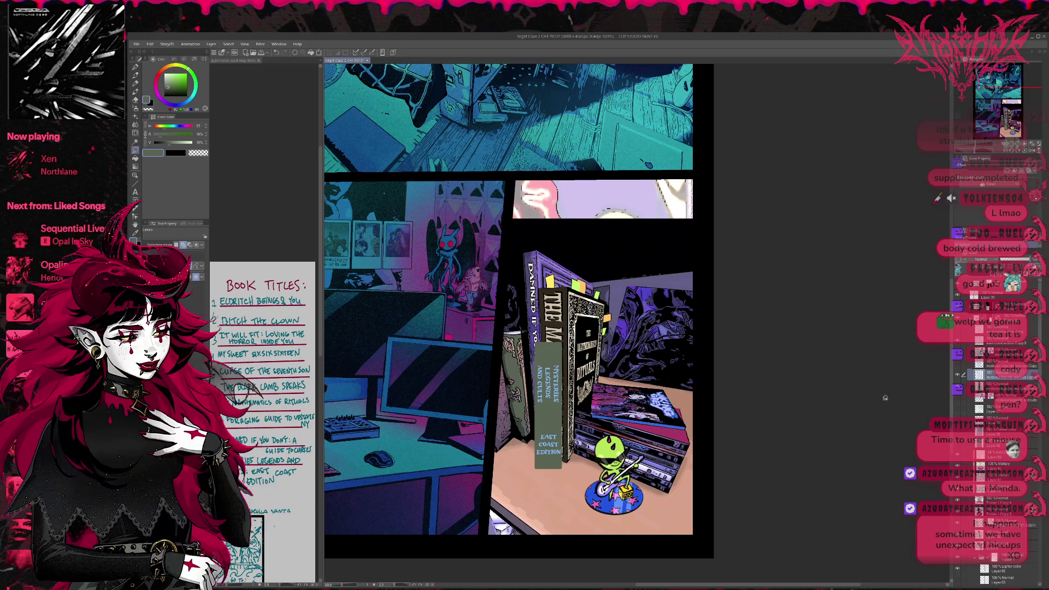
{"action": "key", "text": "ctrl+t"}
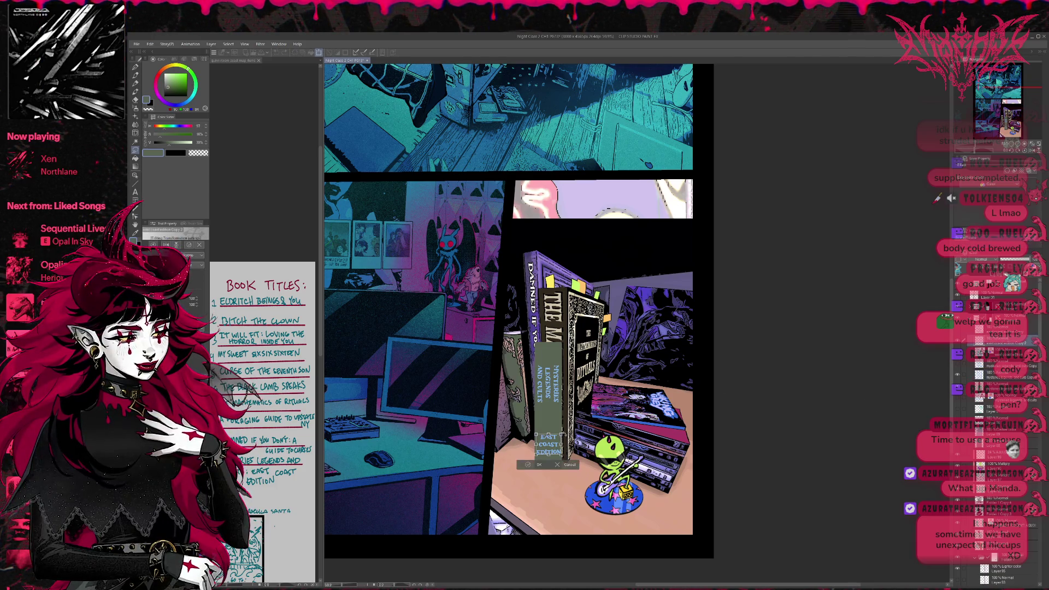
{"action": "left_click_drag", "start_coordinate": [548, 458], "coordinate": [548, 454]}
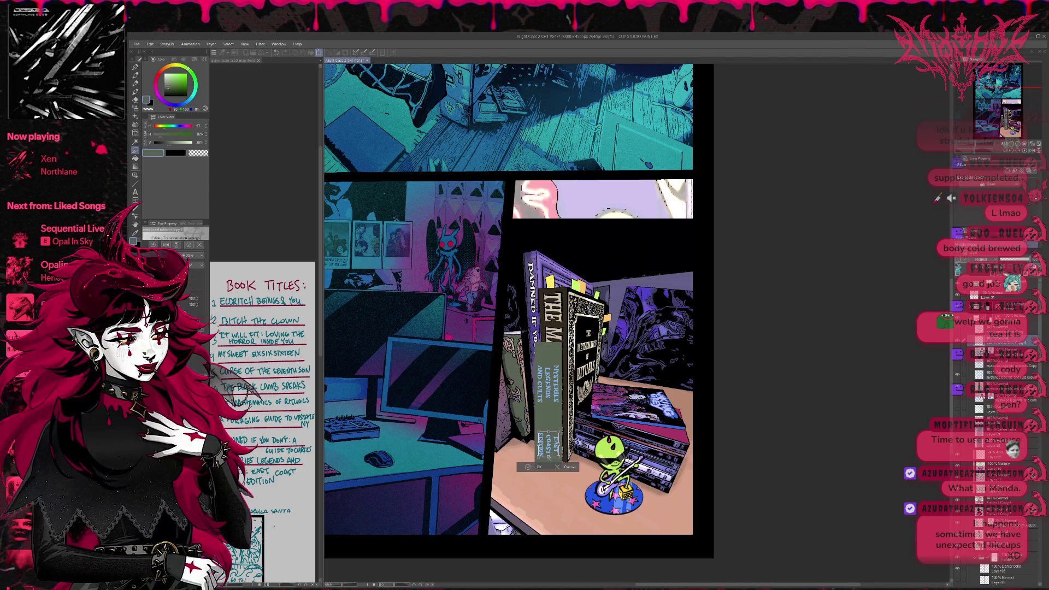